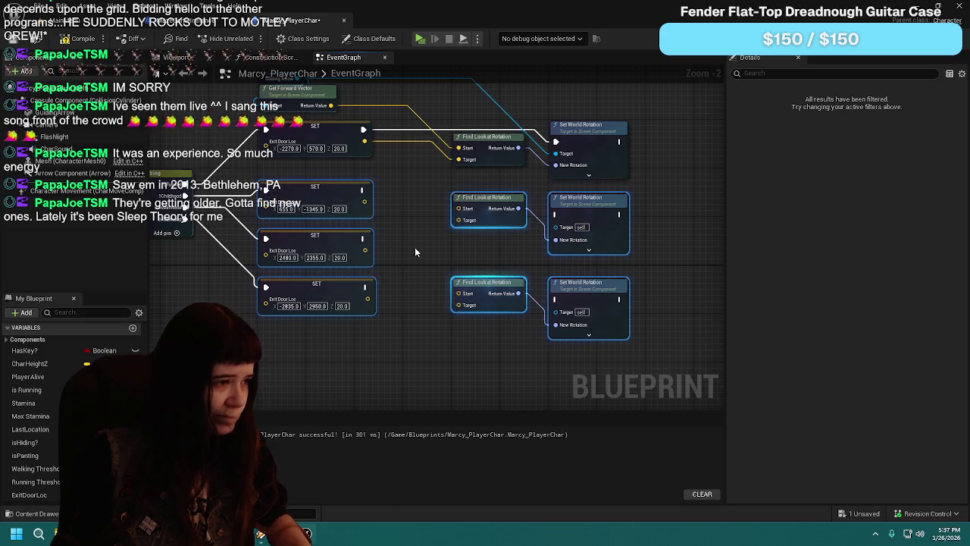
Step: Move the middle and bottom Find Look at Rotation/Set World Rotation pairs up into an even column
click(406, 328)
mouse_move(407, 335)
mouse_down()
mouse_move(396, 367)
mouse_move(257, 261)
mouse_up()
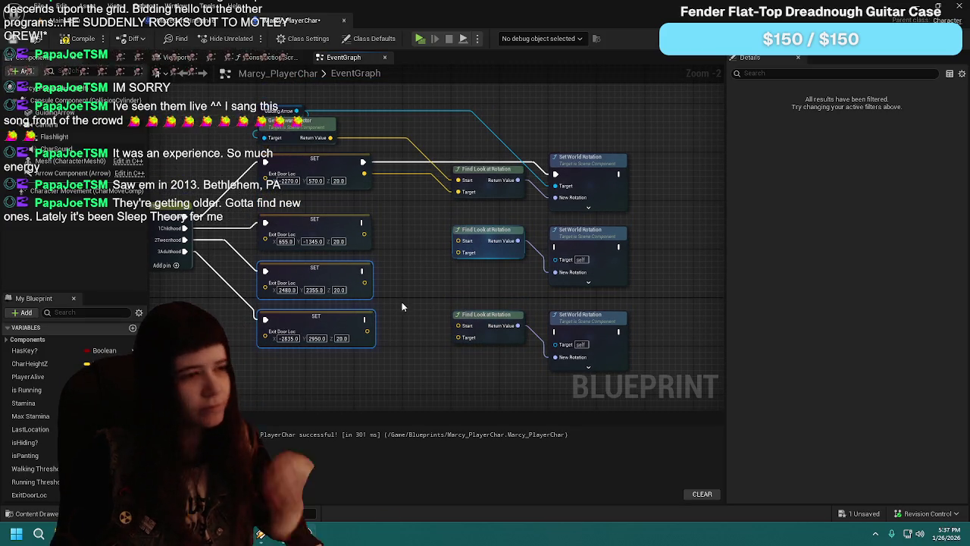
click(485, 235)
ctrl+click(587, 250)
drag(503, 249, 478, 225)
click(500, 277)
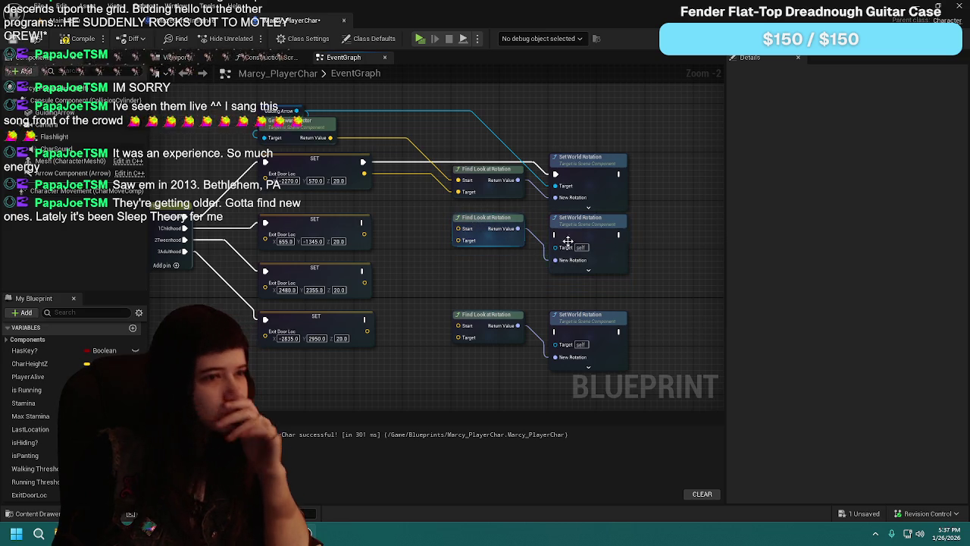
mouse_move(478, 304)
mouse_down()
mouse_move(582, 354)
mouse_move(591, 294)
mouse_up()
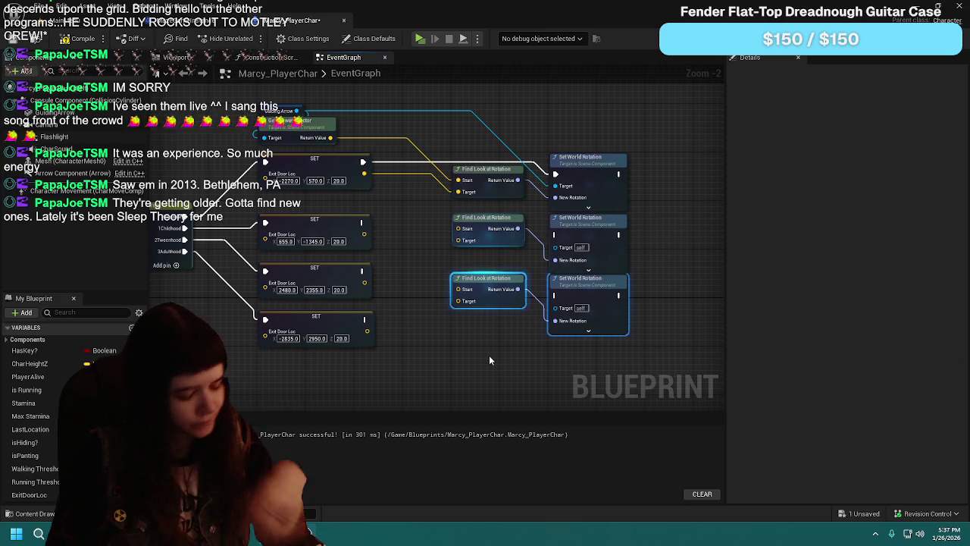
Step: Duplicate the bottom rotation pair into a fourth pair below the others and save
key(ctrl+v)
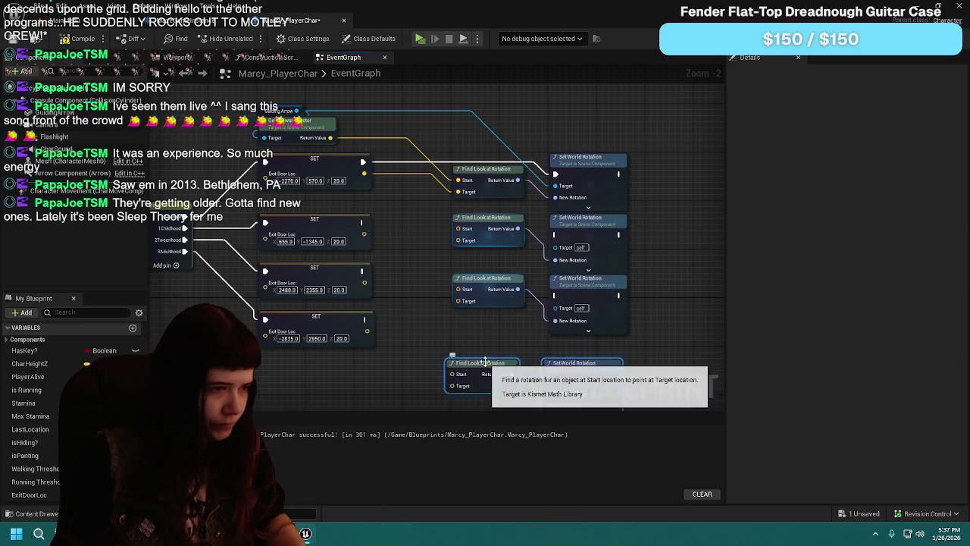
drag(494, 362, 493, 352)
drag(566, 352, 571, 347)
drag(488, 337, 483, 318)
key(ctrl+s)
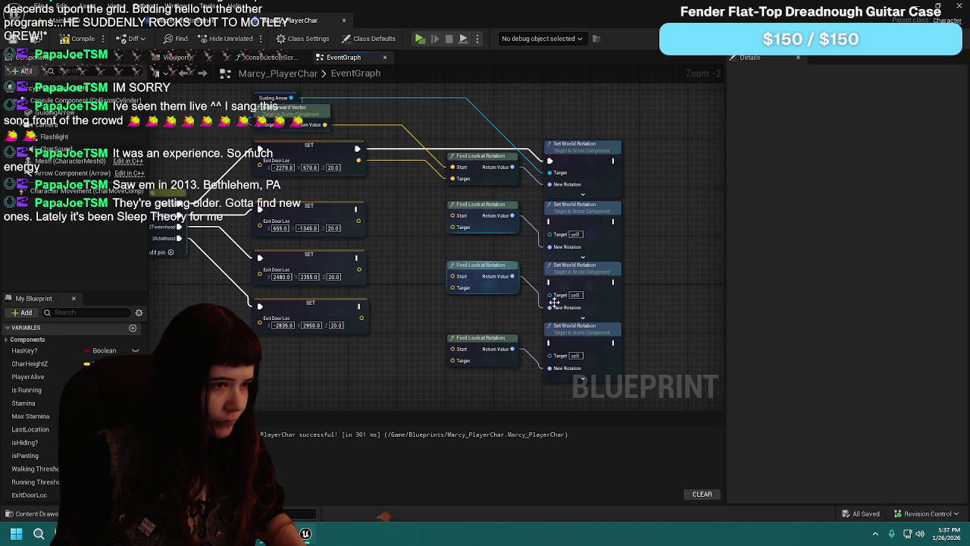
Step: Wire the second, third and fourth Exit Door Loc setters into their look-at Targets and Set World Rotations
drag(360, 317, 455, 361)
mouse_move(358, 269)
mouse_down()
mouse_move(411, 288)
mouse_move(452, 289)
mouse_up()
drag(359, 221, 452, 227)
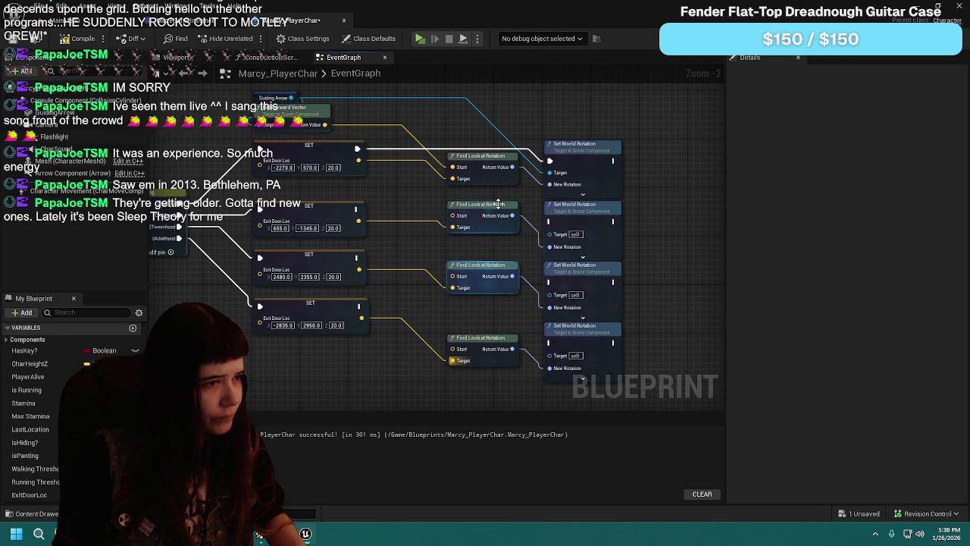
drag(500, 205, 499, 229)
drag(355, 209, 550, 222)
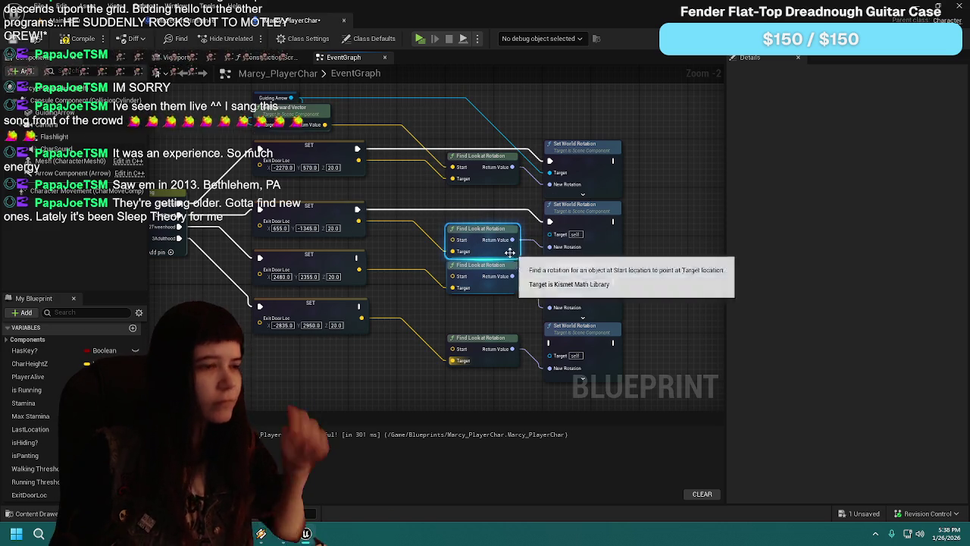
drag(483, 280, 484, 304)
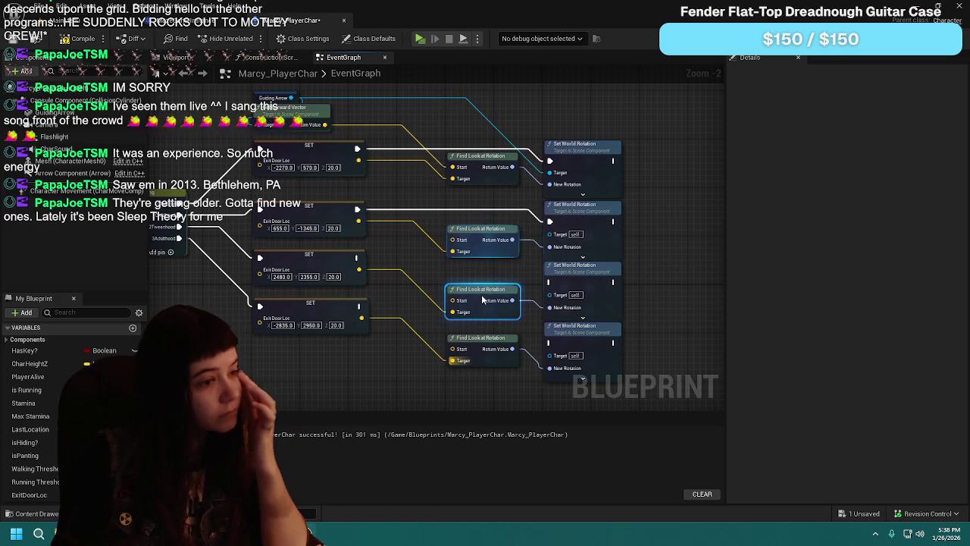
mouse_move(356, 258)
mouse_down()
mouse_move(371, 269)
mouse_move(550, 282)
mouse_up()
drag(359, 306, 550, 345)
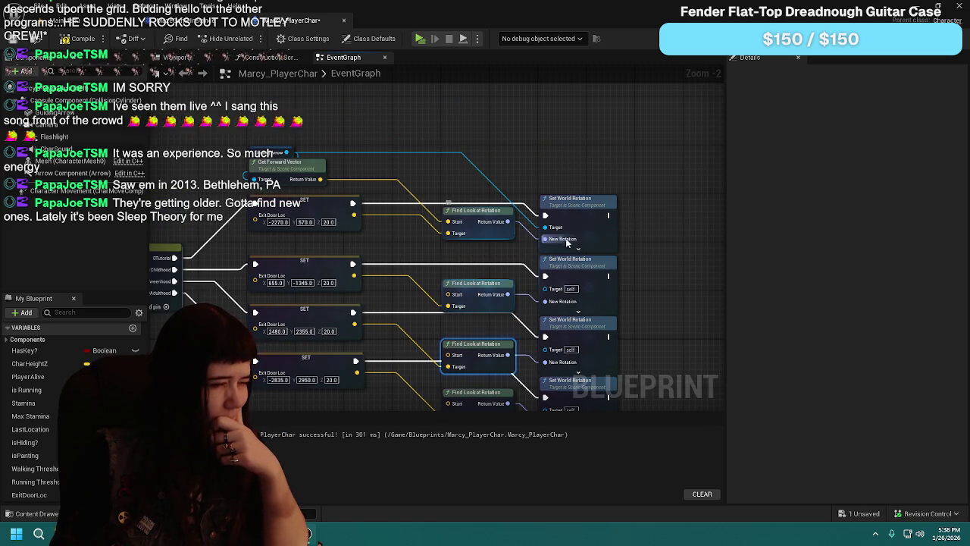
Step: Shift the top and middle rows of setter and rotation nodes into line
drag(675, 235, 666, 179)
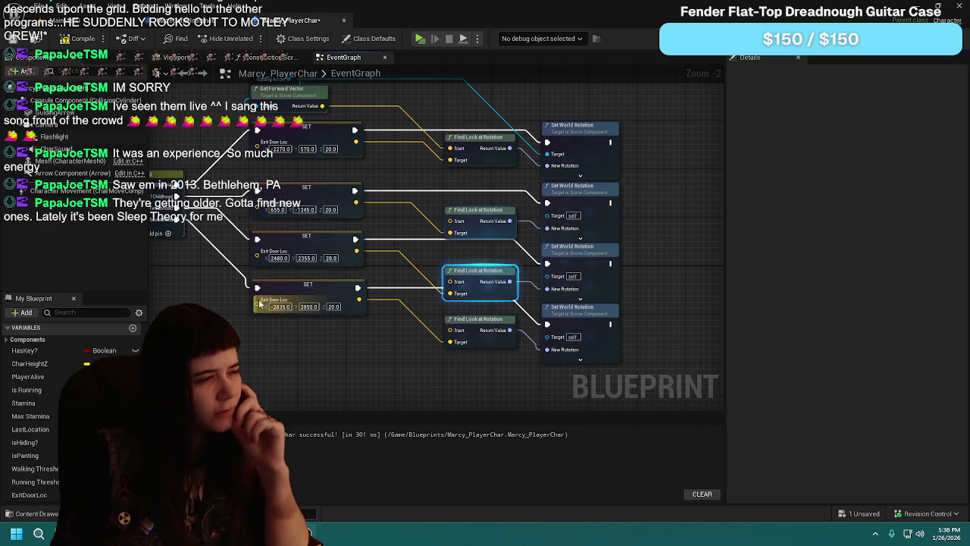
mouse_move(237, 244)
mouse_down()
mouse_move(598, 379)
mouse_move(587, 354)
mouse_move(529, 348)
mouse_up()
mouse_move(306, 246)
mouse_down()
mouse_move(312, 282)
mouse_move(304, 279)
mouse_up()
mouse_move(333, 243)
mouse_down()
mouse_move(398, 315)
mouse_move(439, 318)
mouse_move(288, 302)
mouse_up()
drag(205, 140, 585, 255)
drag(266, 200, 266, 152)
drag(373, 245, 423, 225)
drag(644, 224, 450, 290)
drag(318, 238, 318, 191)
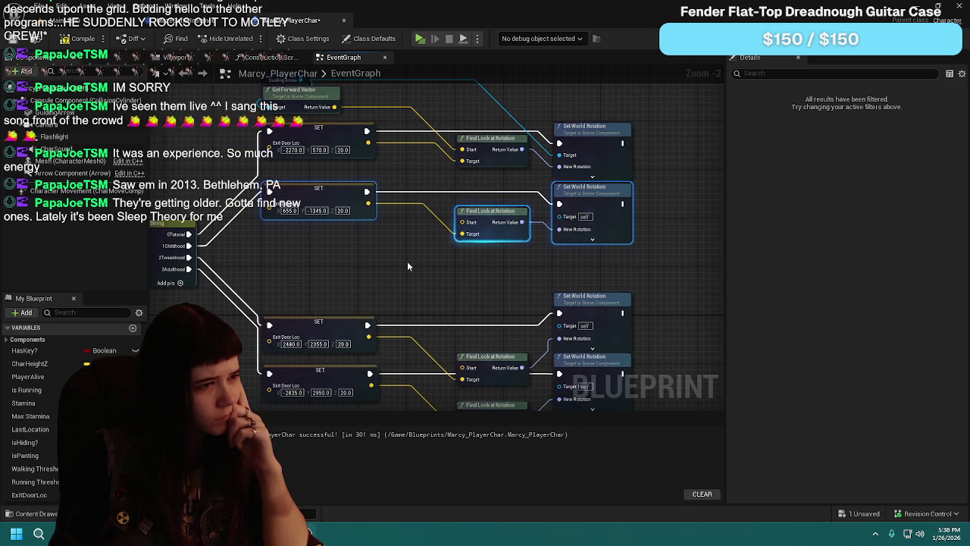
click(476, 196)
drag(476, 195, 475, 187)
click(452, 152)
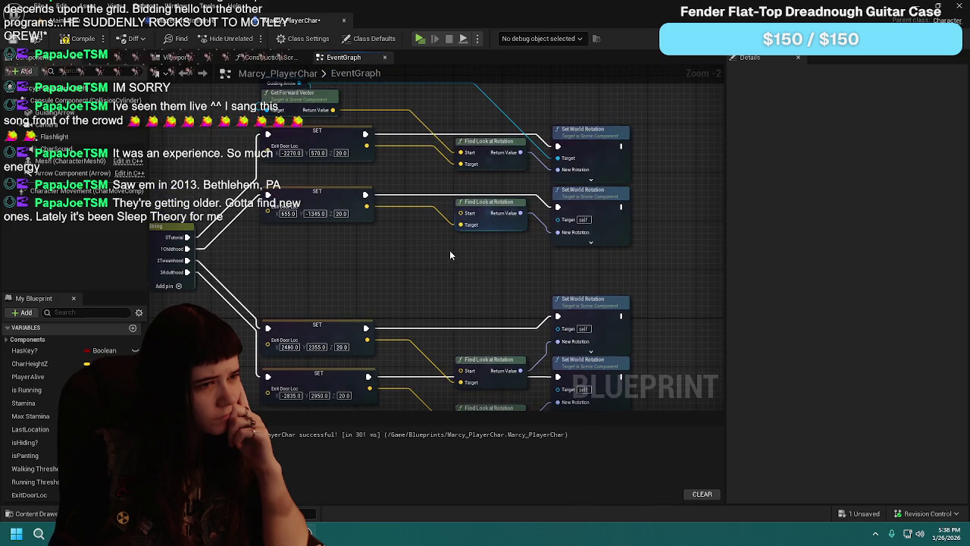
Step: Line up the 2480, 2355 and -2835, 2950 setters with their rotation nodes
drag(310, 321, 314, 248)
drag(319, 372, 318, 328)
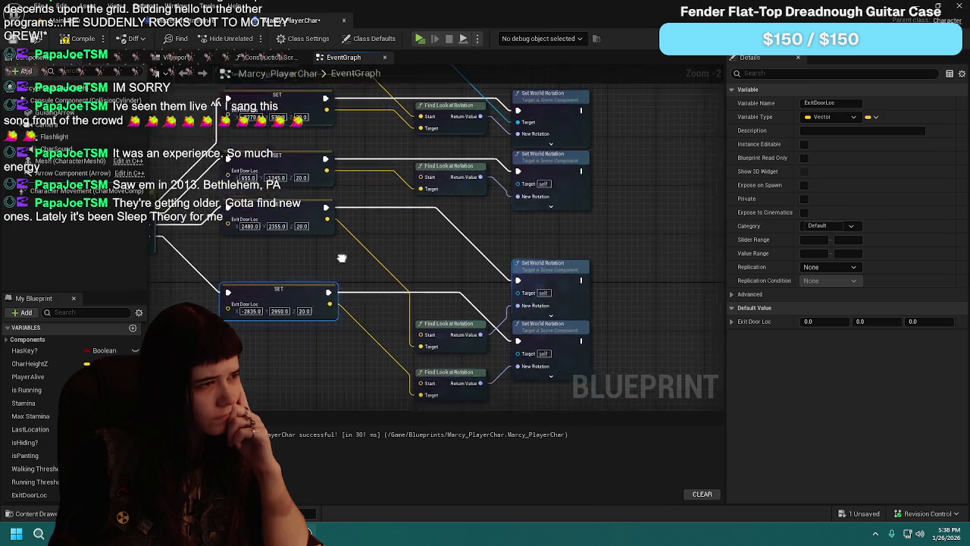
drag(340, 254, 355, 281)
mouse_move(303, 231)
mouse_down()
mouse_move(307, 266)
mouse_move(305, 229)
mouse_up()
drag(485, 303, 450, 282)
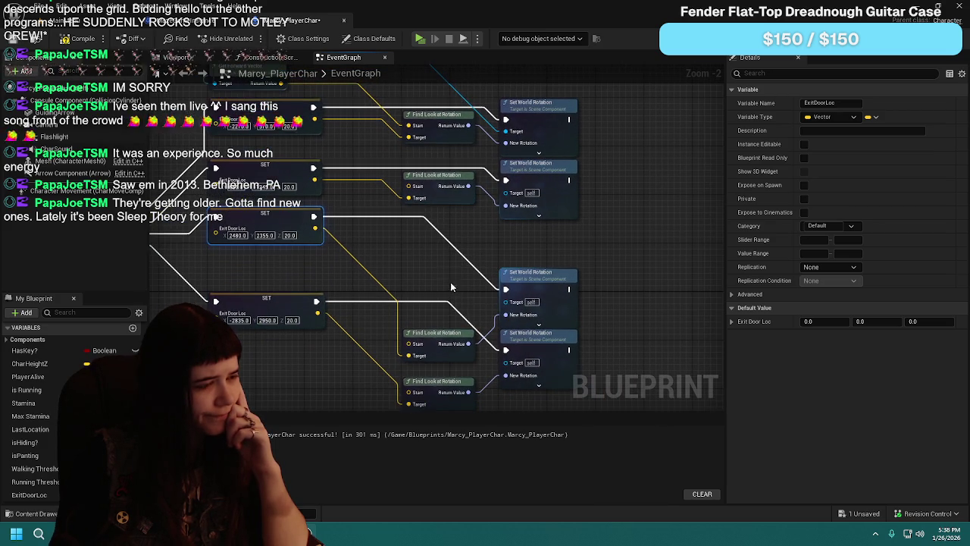
drag(435, 337, 436, 257)
drag(564, 294, 547, 240)
drag(281, 138, 290, 163)
drag(375, 170, 380, 209)
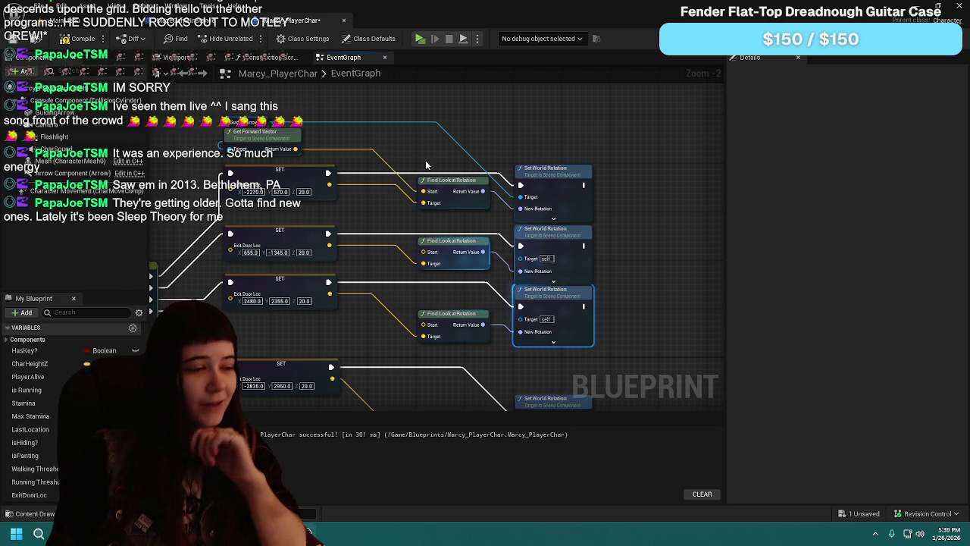
Step: Raise the lower Find Look at Rotation and Set World Rotation nodes into their rows
drag(616, 347, 622, 279)
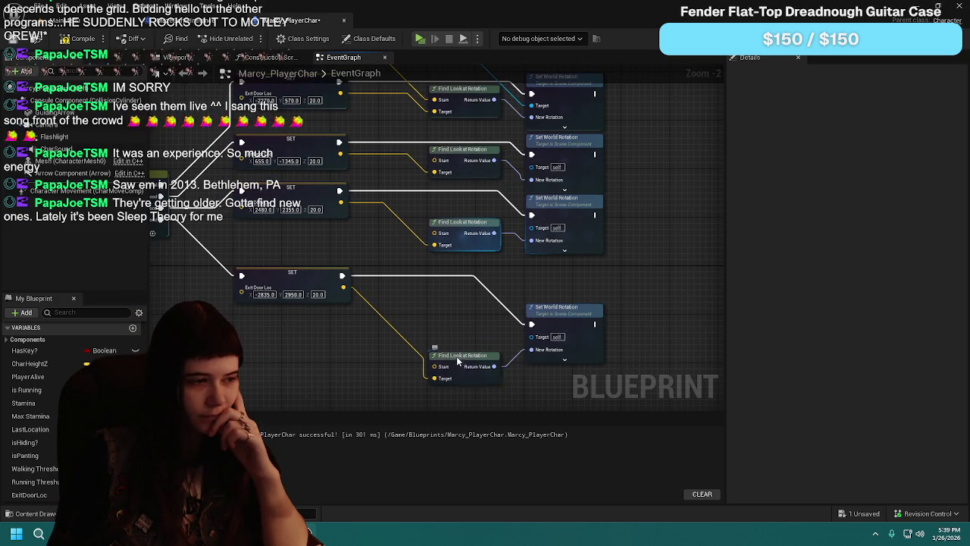
drag(460, 364, 460, 327)
drag(532, 308, 533, 272)
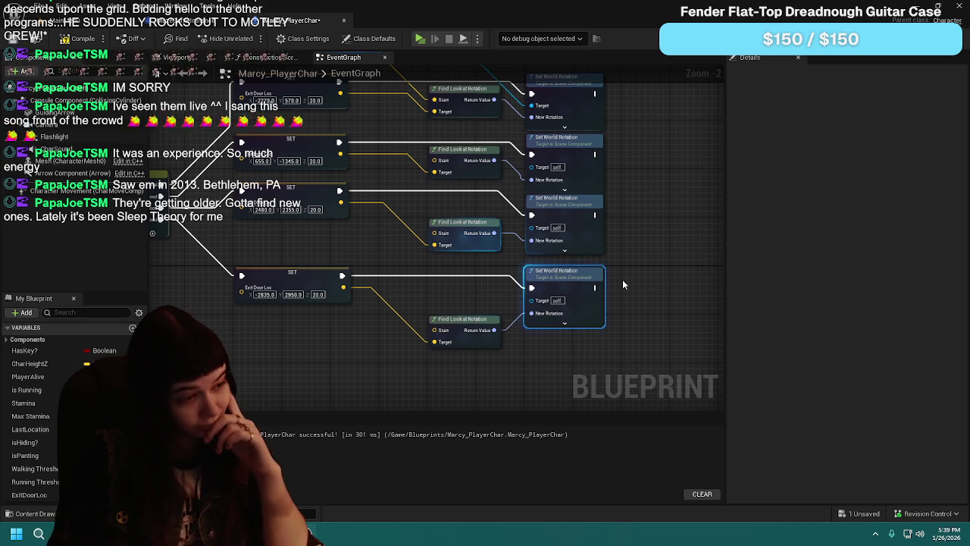
mouse_move(452, 295)
mouse_down()
mouse_move(455, 354)
mouse_move(464, 350)
mouse_up()
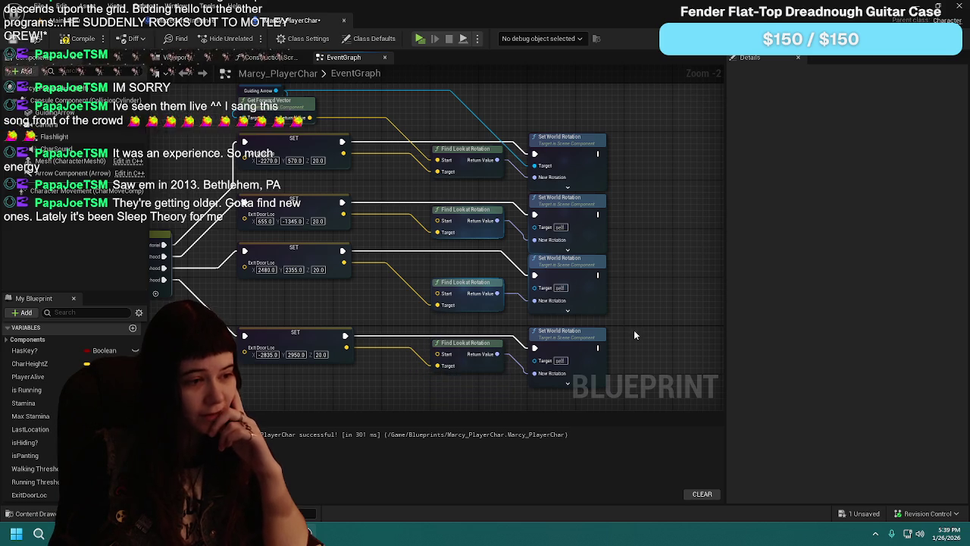
drag(561, 342, 561, 329)
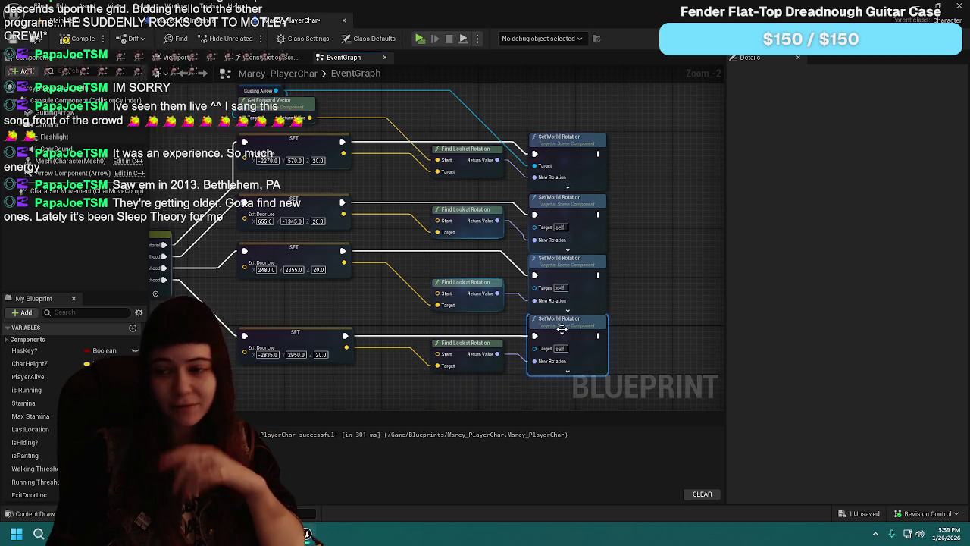
click(657, 294)
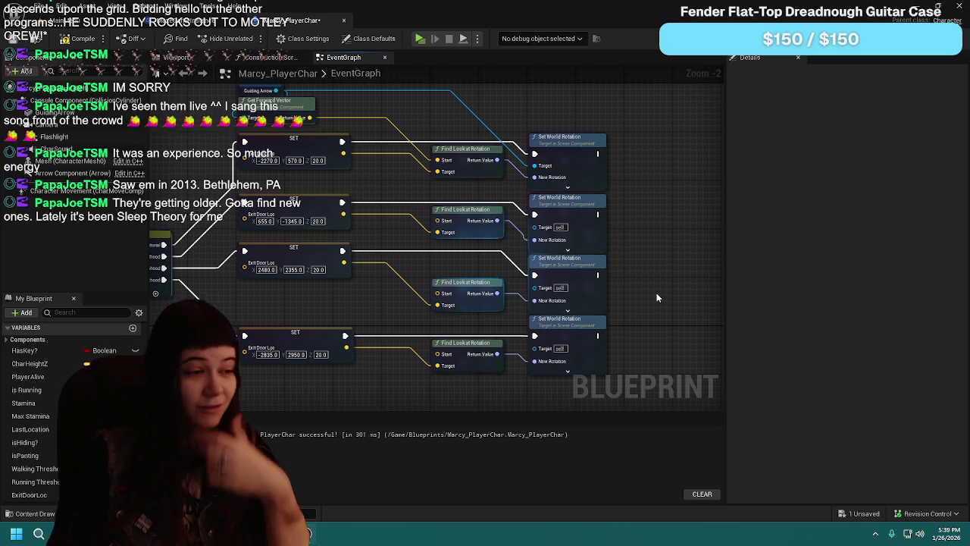
Step: Level the third and bottom Exit Door Loc setters with their rotation rows
mouse_move(272, 332)
mouse_down()
mouse_move(284, 296)
mouse_move(283, 330)
mouse_up()
mouse_move(312, 248)
mouse_down()
mouse_move(316, 279)
mouse_move(316, 270)
mouse_up()
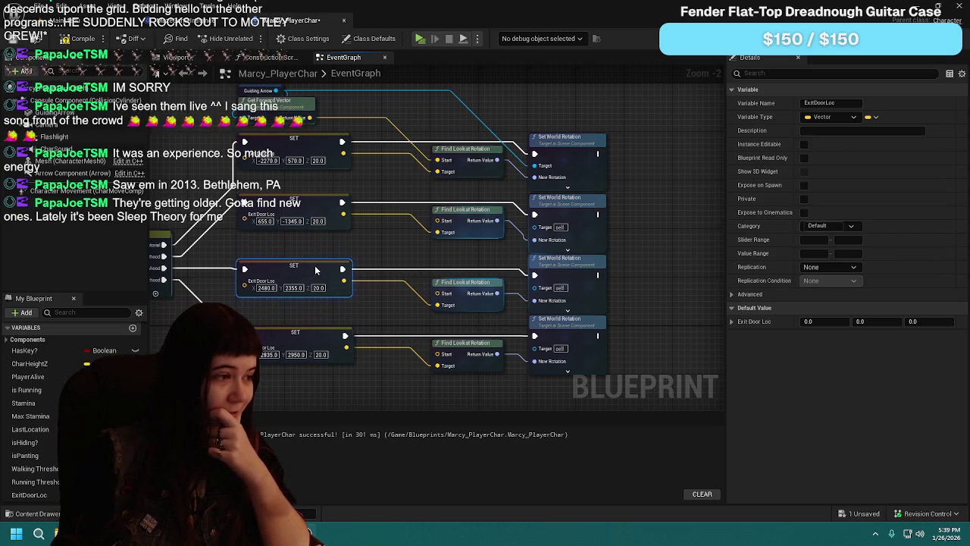
drag(381, 298, 403, 316)
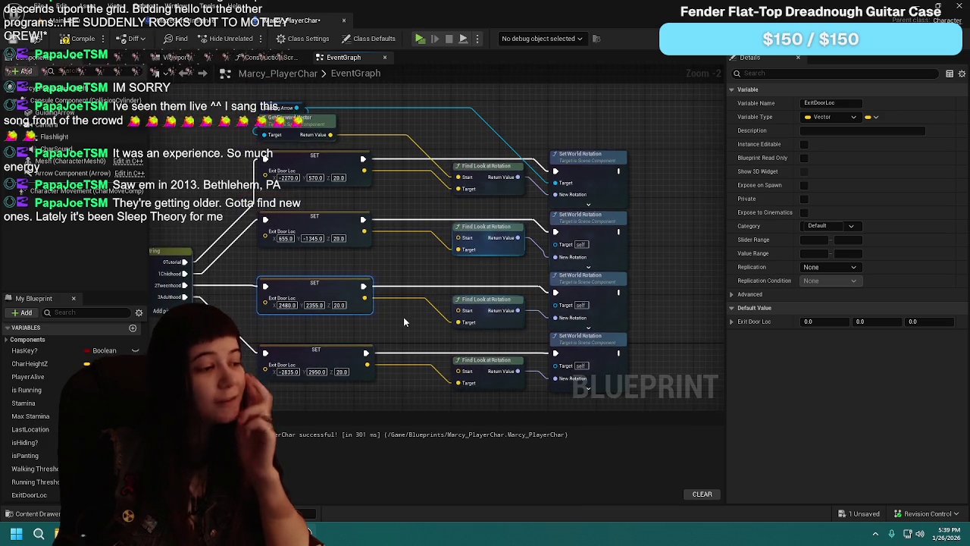
drag(366, 240, 365, 266)
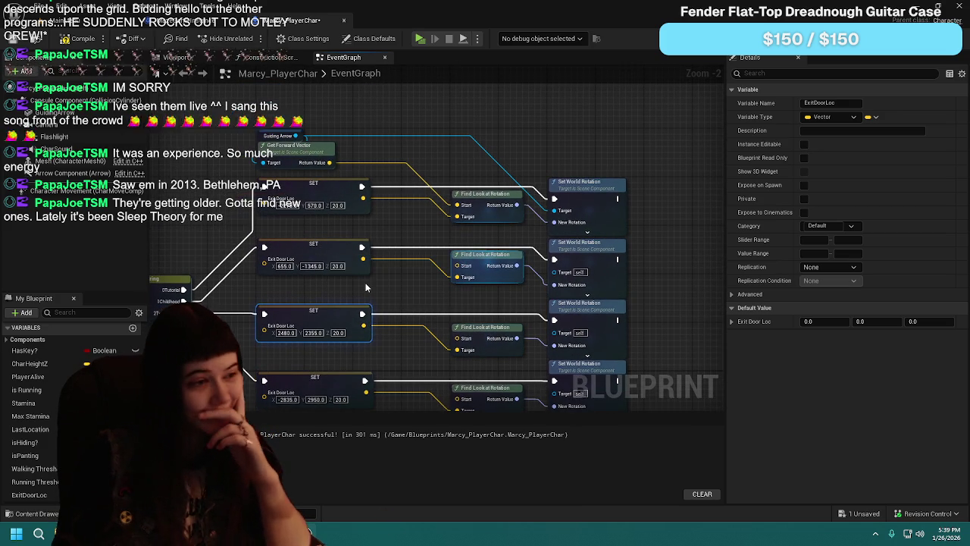
click(401, 241)
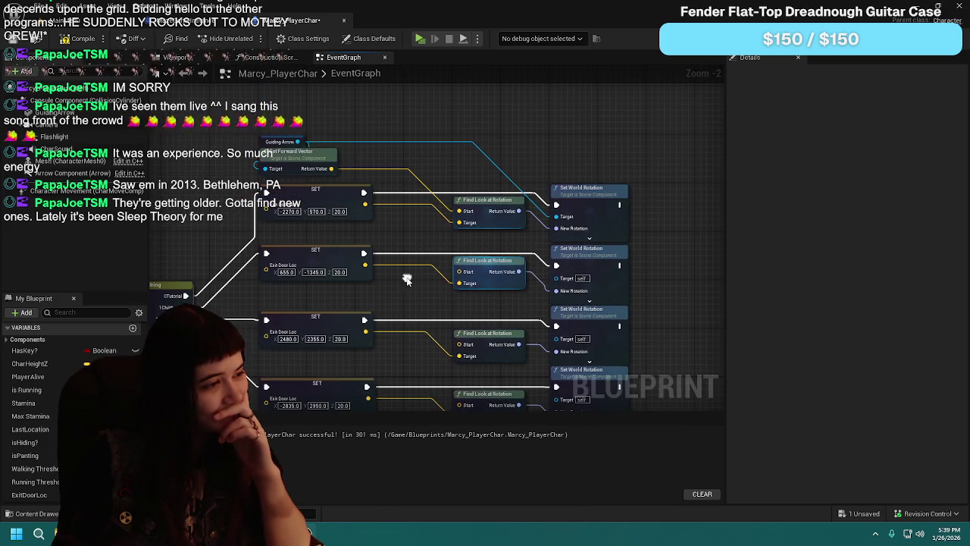
Step: Nudge the fourth Exit Door Loc setter up into alignment
mouse_move(407, 275)
mouse_down()
mouse_move(350, 263)
mouse_move(330, 274)
mouse_up()
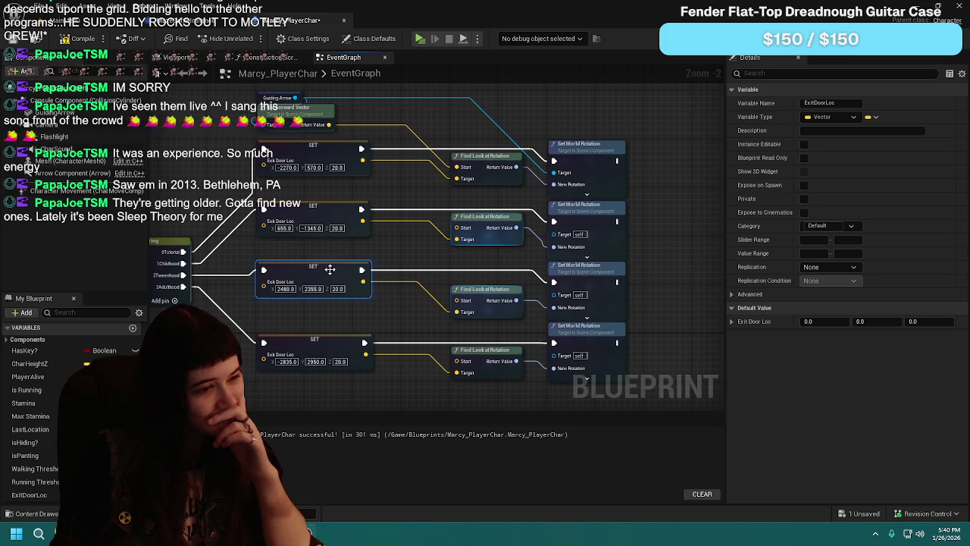
click(400, 324)
drag(329, 342, 329, 336)
click(385, 319)
drag(385, 319, 368, 319)
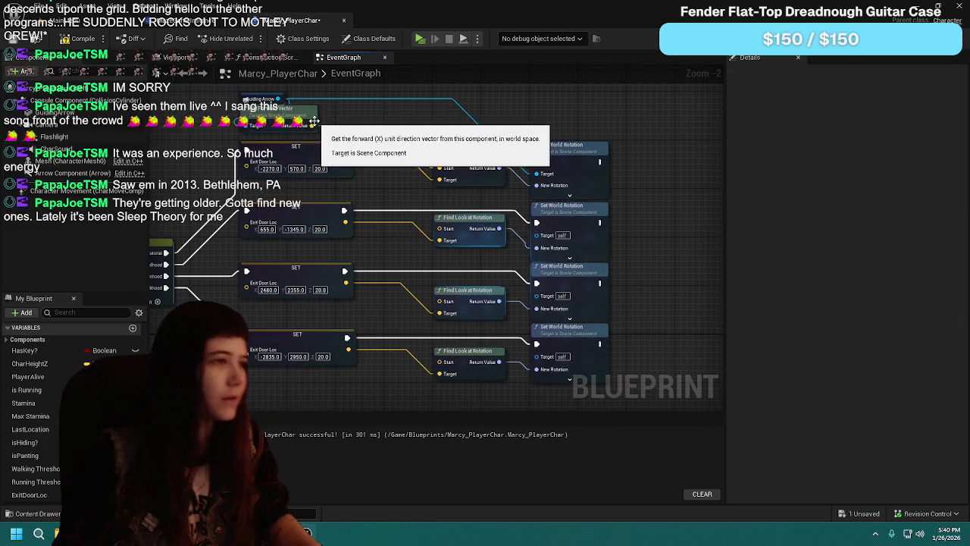
Step: Route Guiding Arrow through a reroute point into the second Set World Rotation's Target
double_click(385, 97)
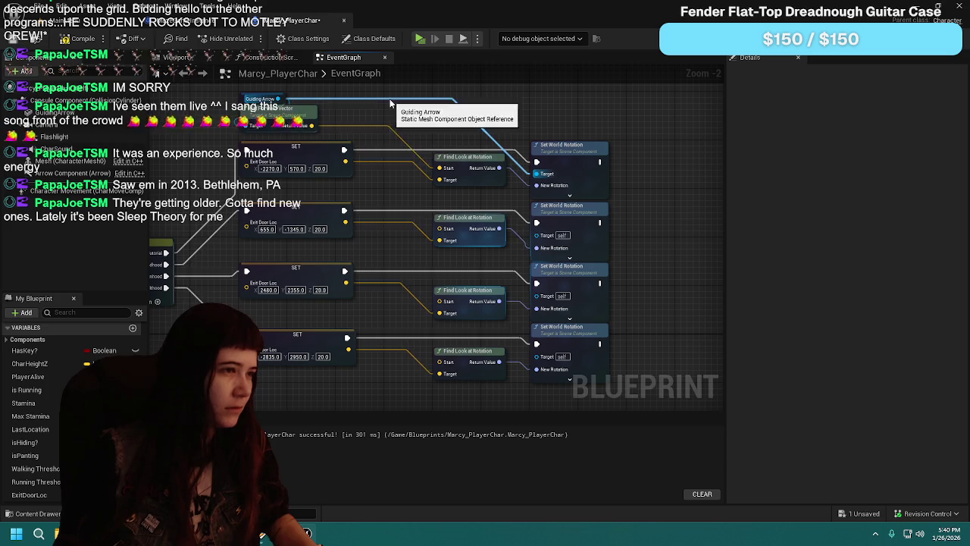
mouse_move(394, 105)
mouse_down()
mouse_move(474, 116)
mouse_move(495, 137)
mouse_move(428, 162)
mouse_up()
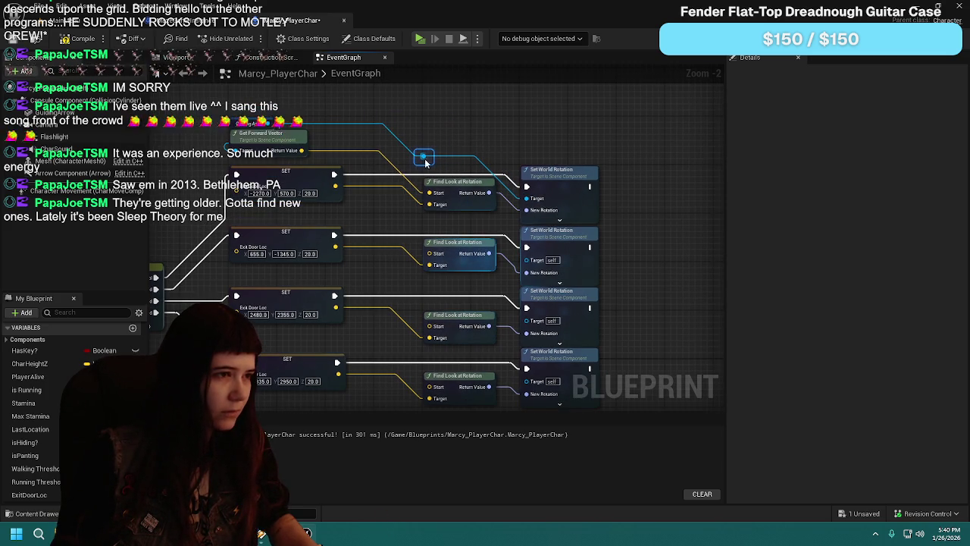
mouse_move(299, 121)
mouse_down()
mouse_move(413, 163)
mouse_move(535, 260)
mouse_move(527, 259)
mouse_up()
double_click(484, 230)
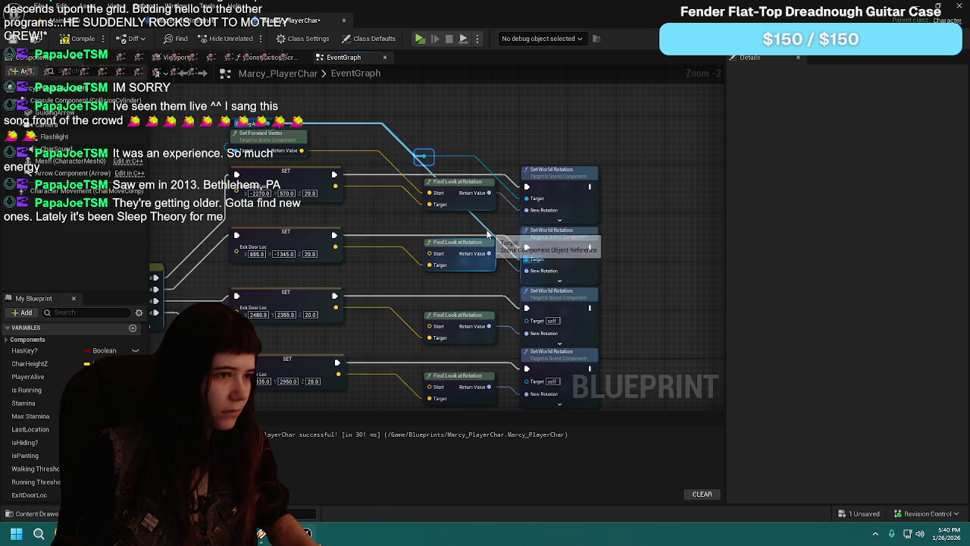
drag(489, 228, 438, 232)
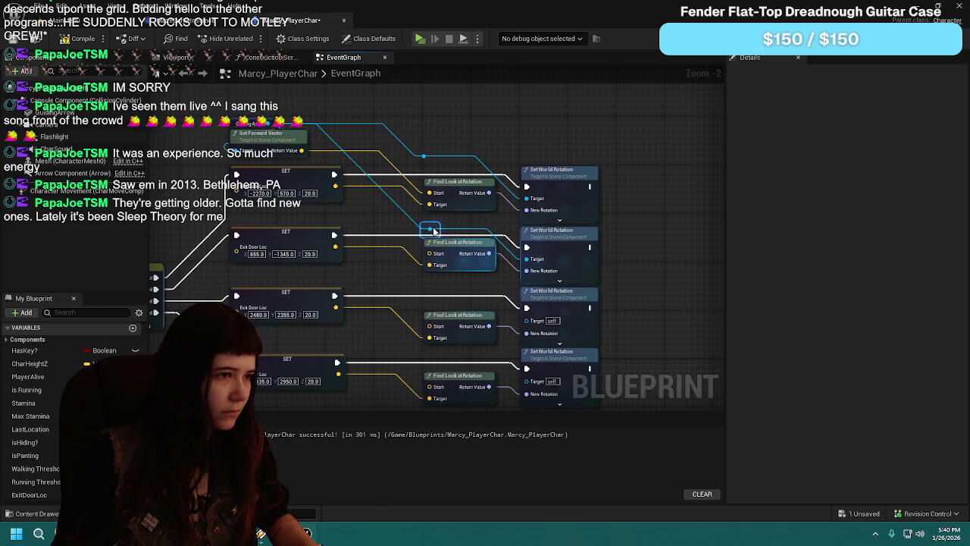
Step: Add another reroute and wire Guiding Arrow into the third and fourth Set World Rotation Targets
double_click(353, 166)
mouse_move(354, 166)
mouse_down()
mouse_move(387, 241)
mouse_move(436, 301)
mouse_up()
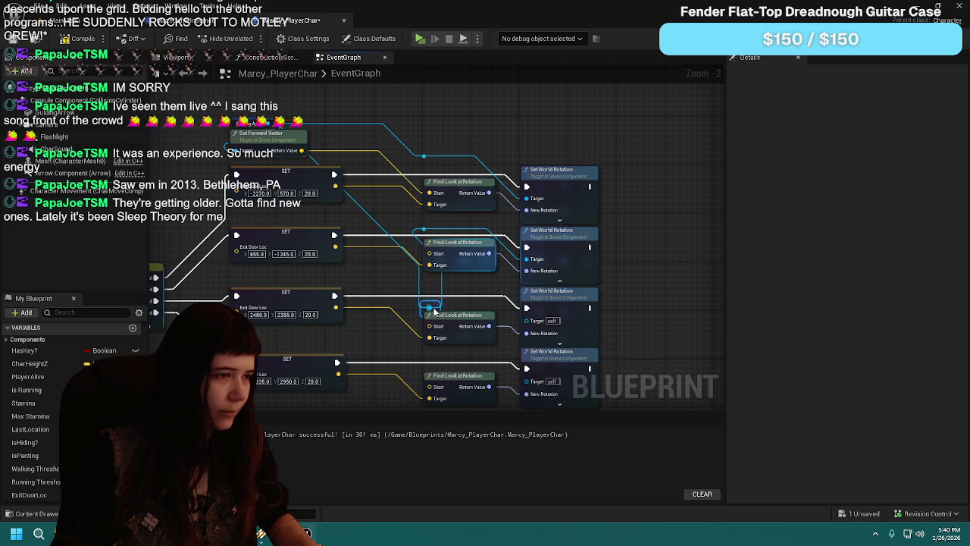
mouse_move(430, 308)
mouse_down()
mouse_move(545, 329)
mouse_move(528, 319)
mouse_up()
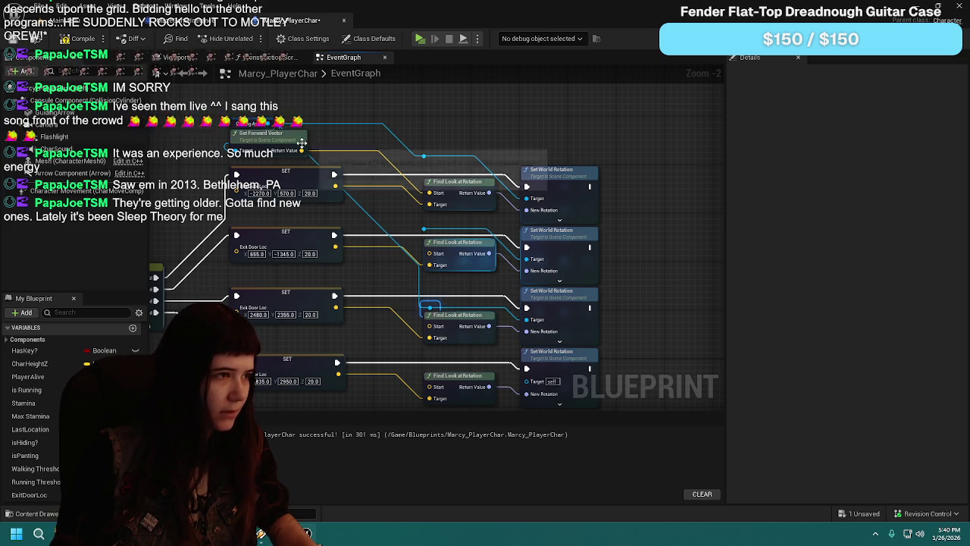
drag(301, 124, 423, 230)
drag(424, 274, 529, 351)
Step: Straighten the Guiding Arrow wires with an extra reroute point and aligned knots
double_click(498, 316)
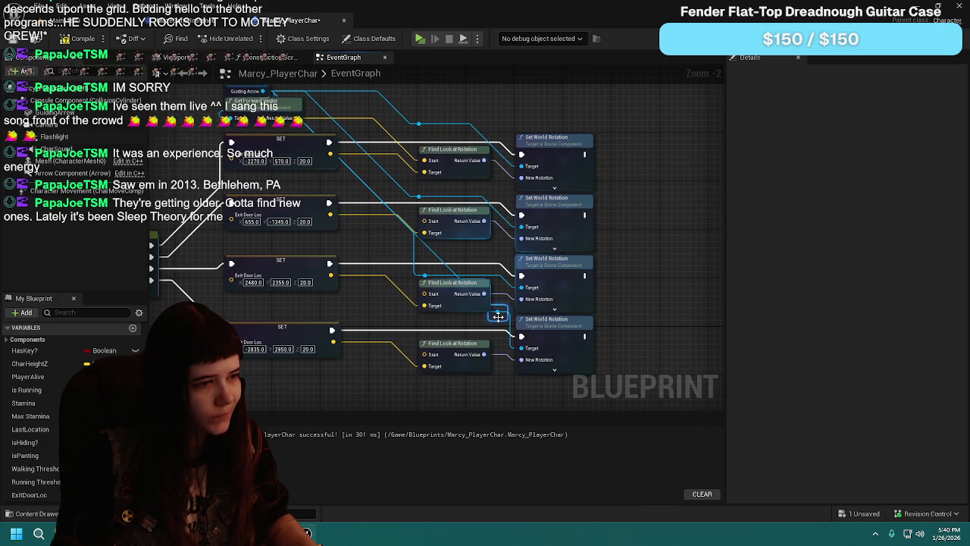
drag(503, 315, 426, 330)
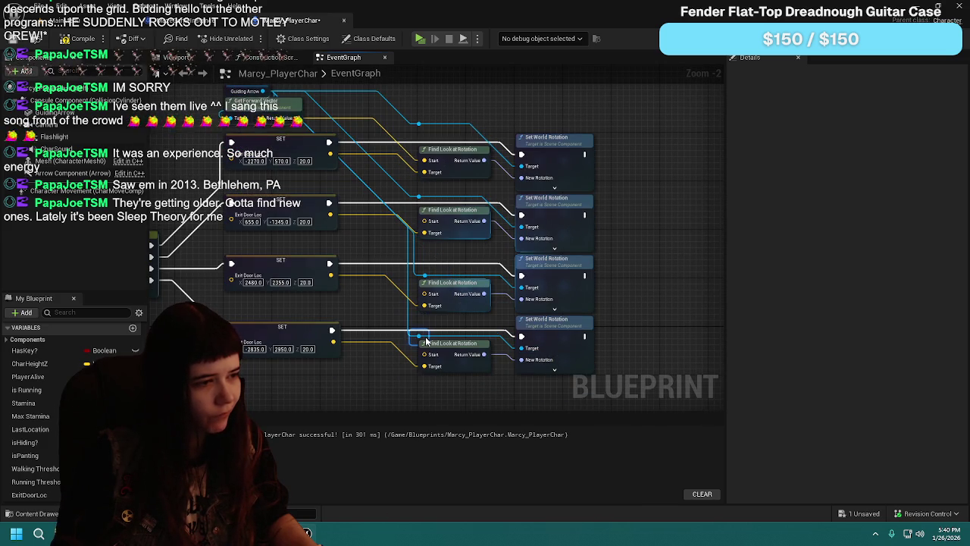
click(448, 256)
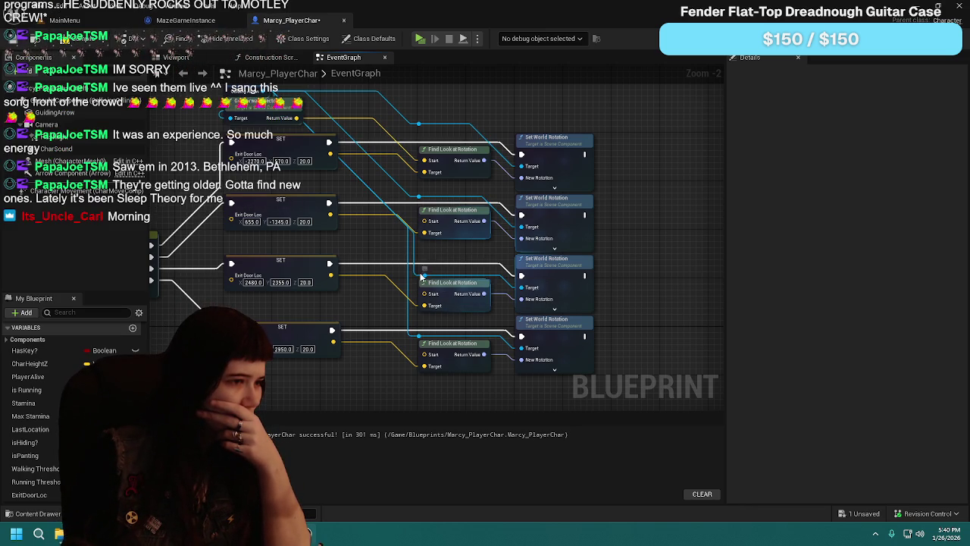
click(354, 306)
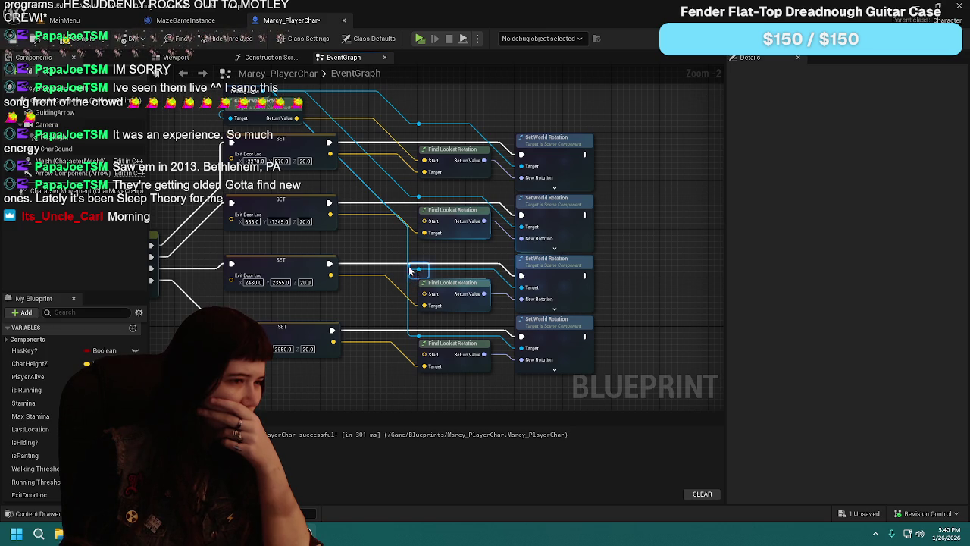
drag(381, 236, 369, 273)
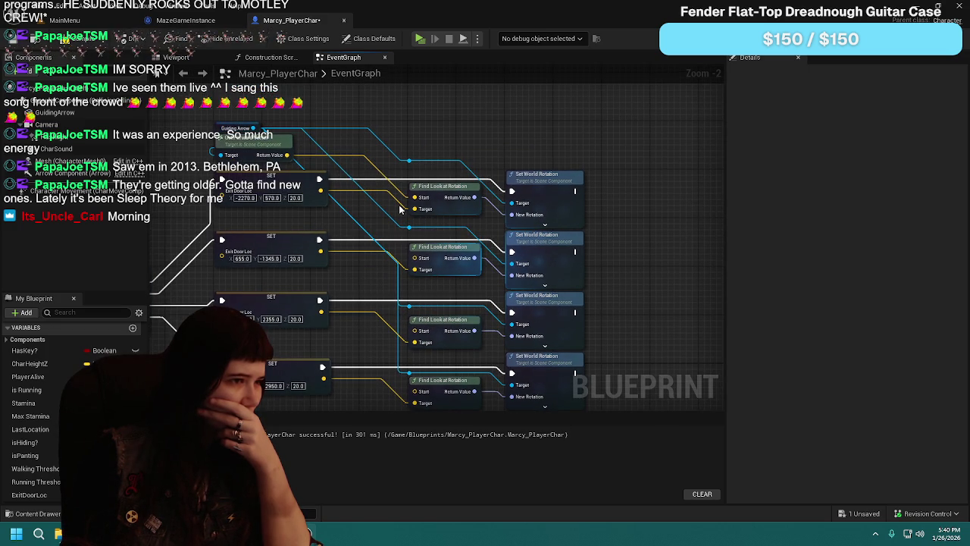
drag(412, 162, 412, 166)
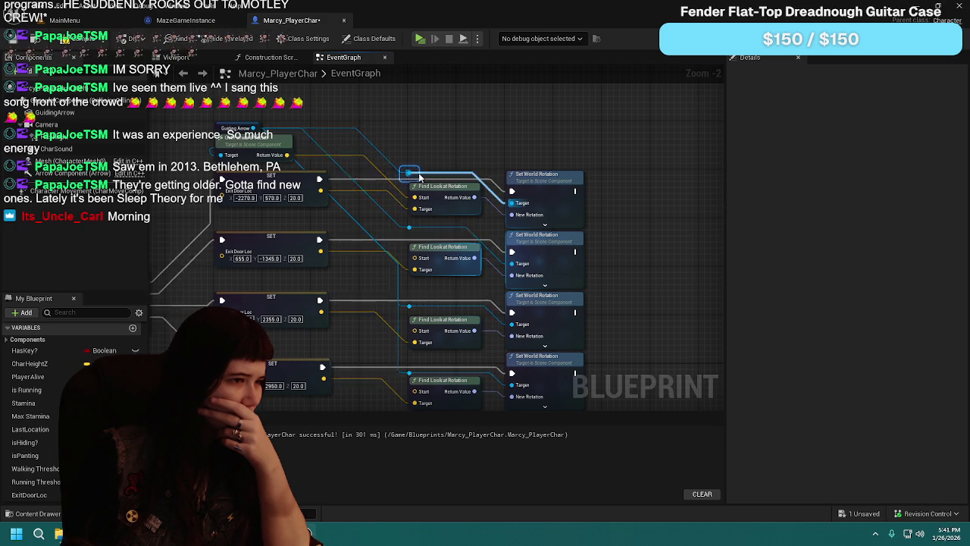
Step: Lower the bottom rotation pair, delete the stray exec-wire reroute, then compile and save
drag(364, 319, 368, 266)
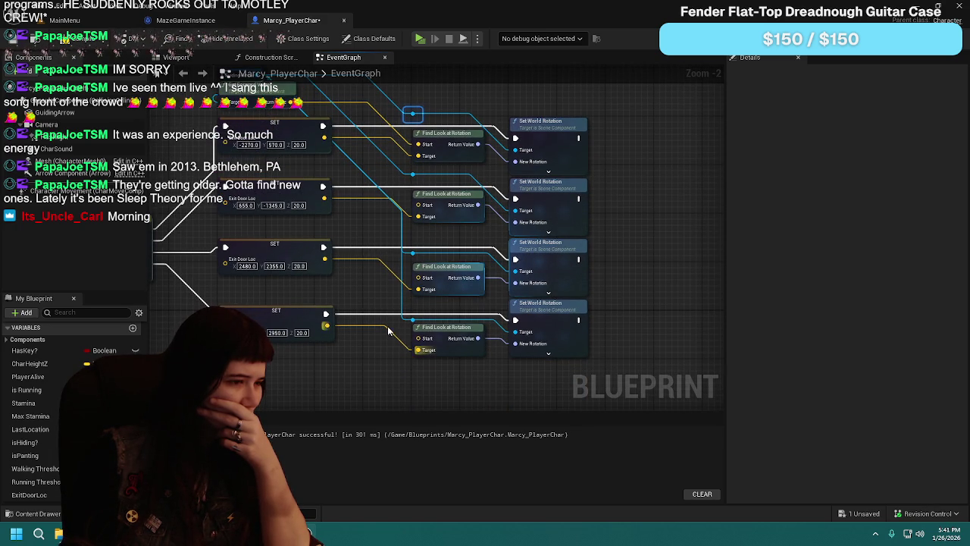
drag(394, 318, 535, 364)
drag(444, 327, 443, 333)
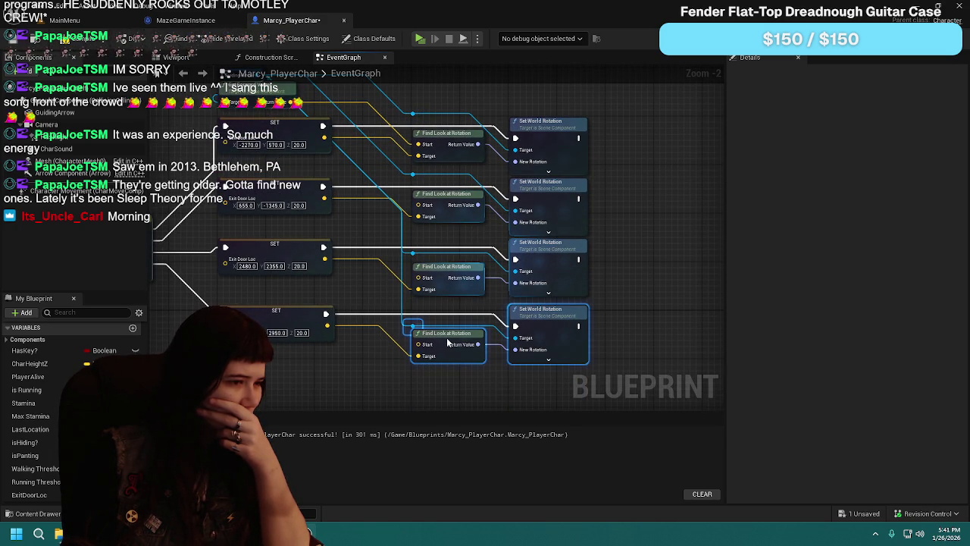
click(377, 355)
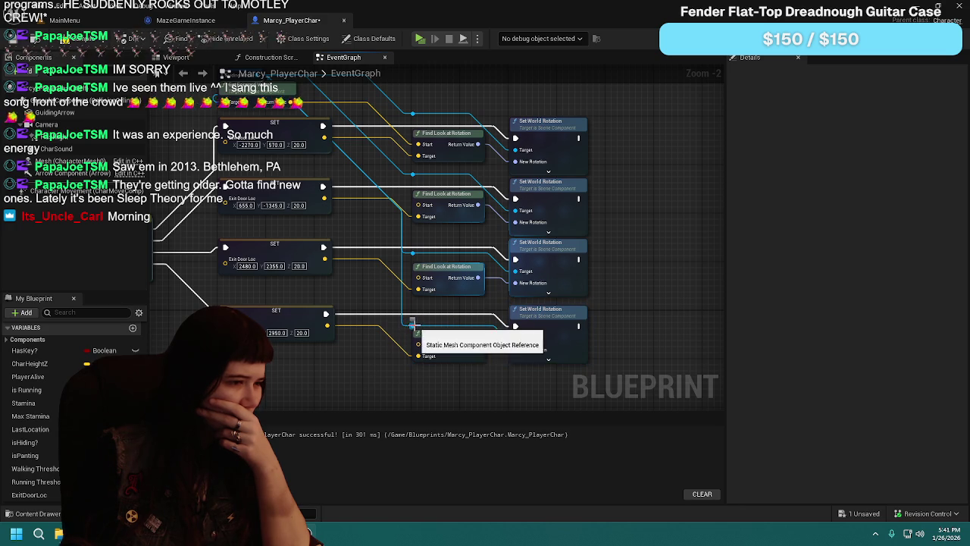
click(415, 325)
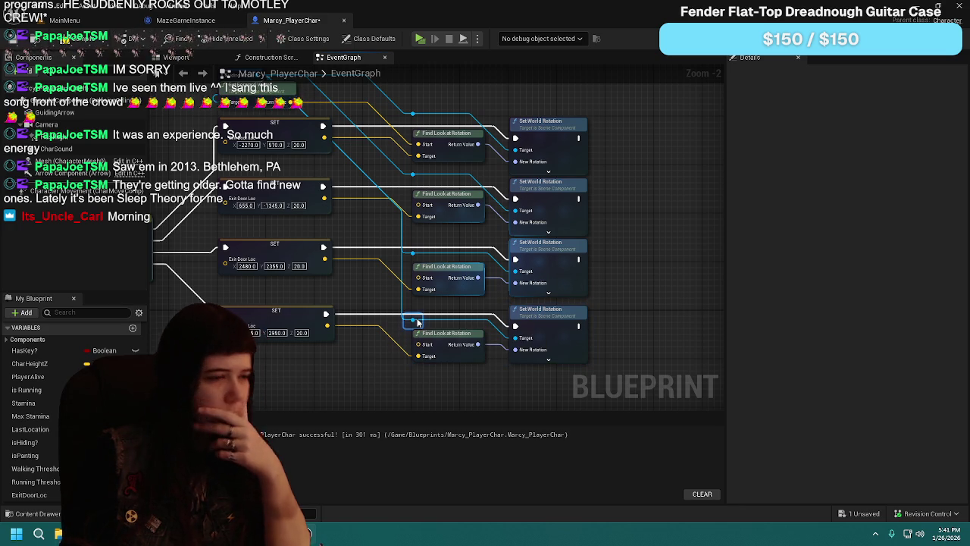
double_click(411, 252)
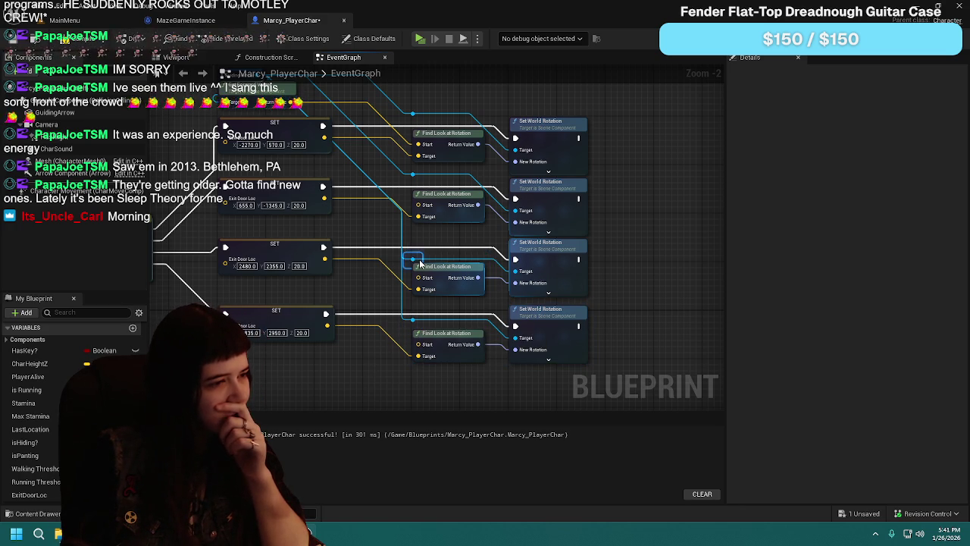
key(Delete)
click(13, 43)
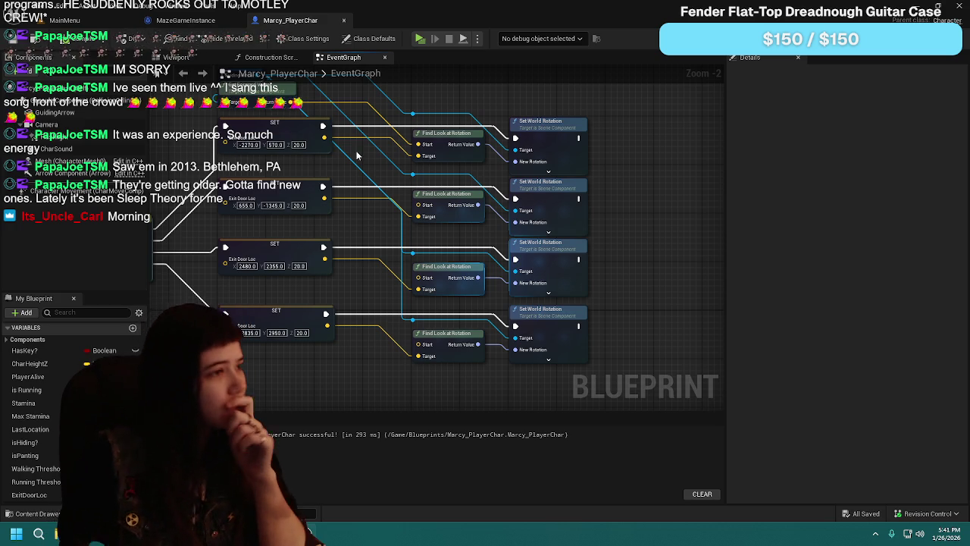
Step: Connect Get Forward Vector's Return Value into the Find Look at Rotation nodes
drag(363, 132, 414, 225)
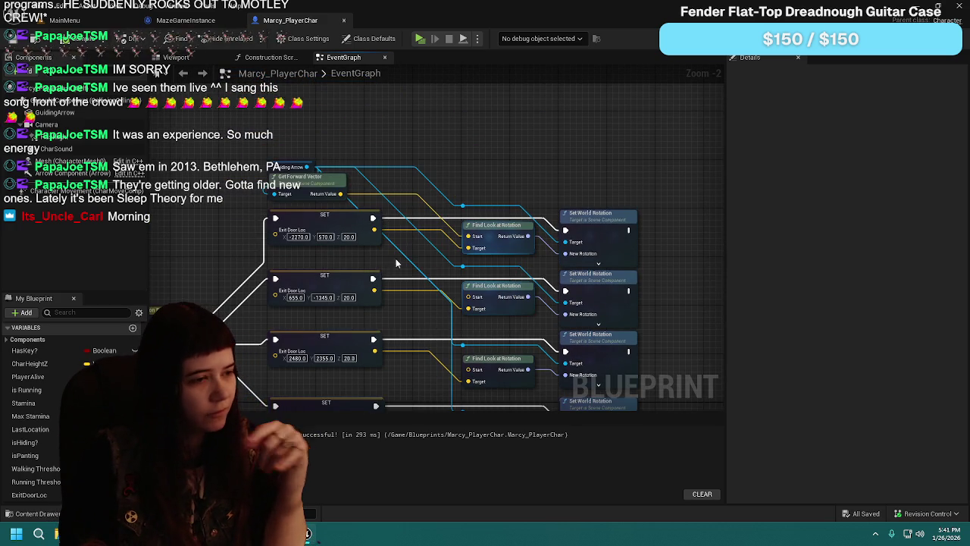
mouse_move(341, 194)
mouse_down()
mouse_move(503, 266)
mouse_move(472, 290)
mouse_move(468, 309)
mouse_up()
mouse_move(426, 338)
mouse_down()
mouse_move(442, 194)
mouse_move(423, 282)
mouse_up()
mouse_move(338, 137)
mouse_down()
mouse_move(457, 227)
mouse_move(466, 385)
mouse_up()
scroll(466, 385, down, 4)
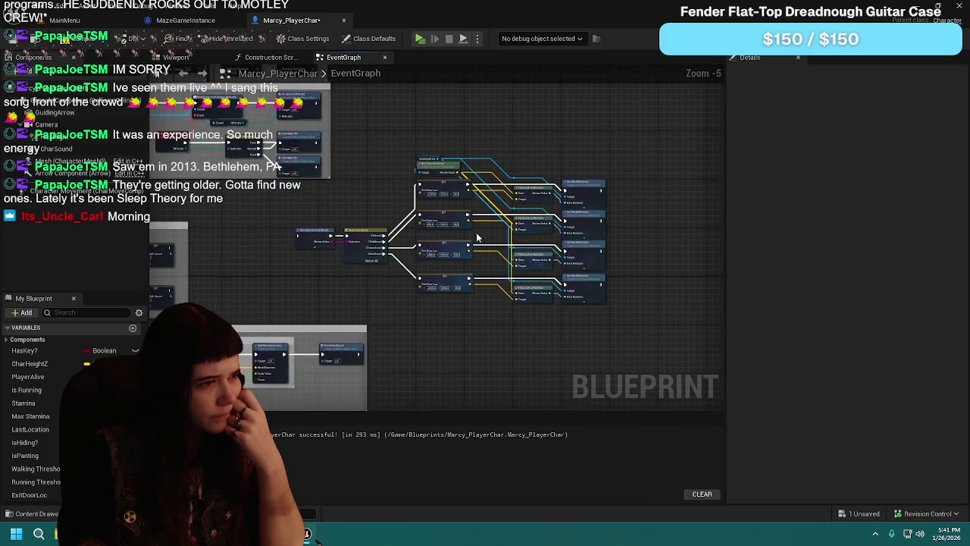
scroll(431, 207, up, 2)
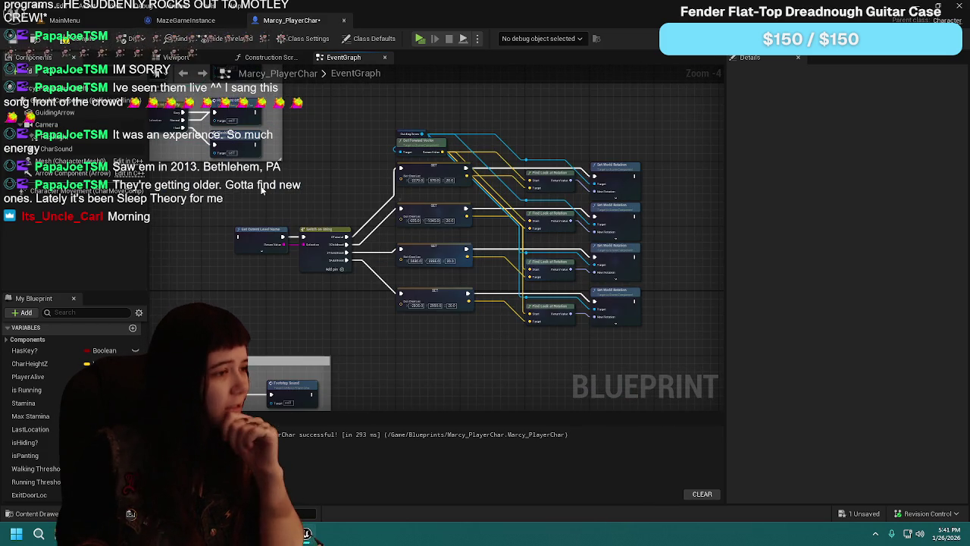
mouse_move(228, 159)
mouse_down()
mouse_move(550, 325)
mouse_move(642, 331)
mouse_up()
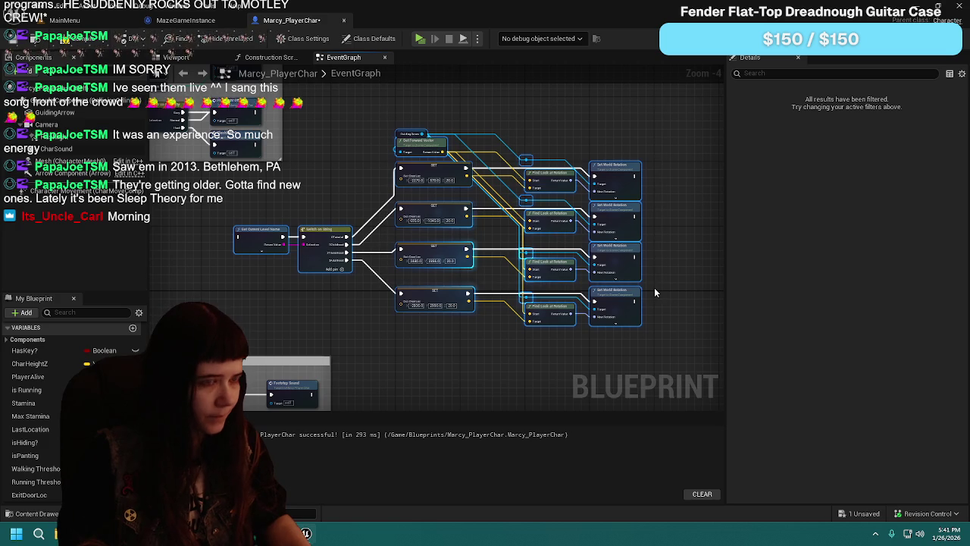
Step: Wrap the nodes in a comment titled 'rotate the guiding arrow based on where the exit door…'
key(c)
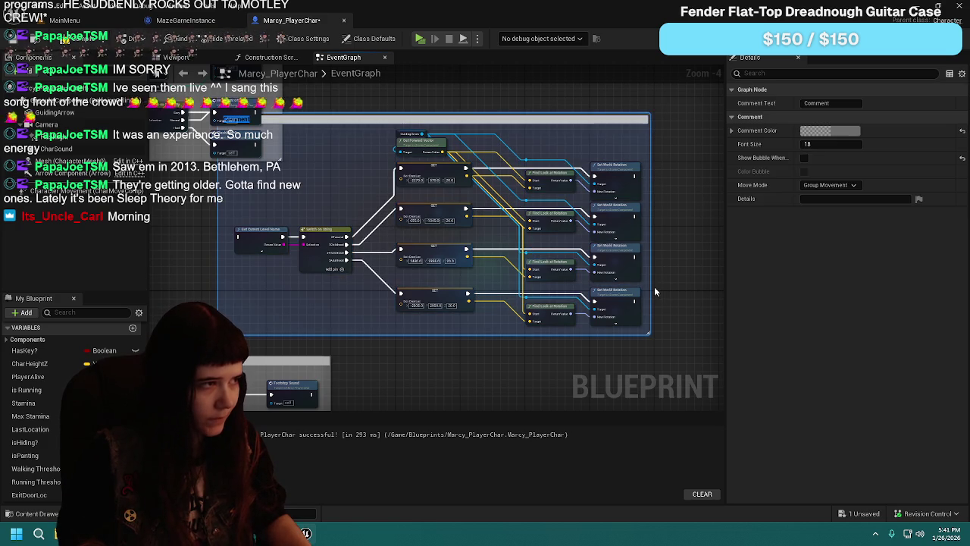
click(378, 109)
mouse_move(343, 120)
mouse_down()
mouse_move(459, 120)
mouse_move(327, 119)
mouse_move(400, 119)
mouse_up()
double_click(349, 122)
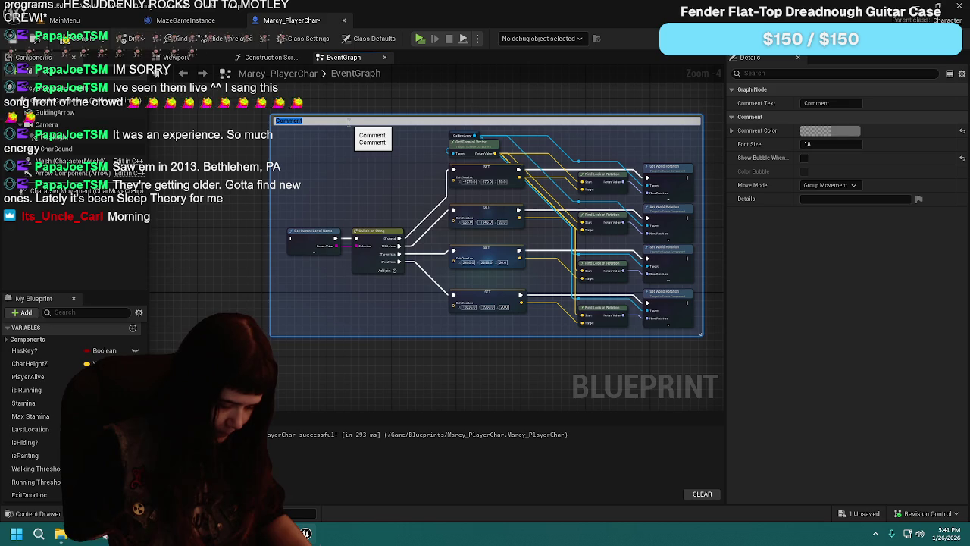
text(rotate the)
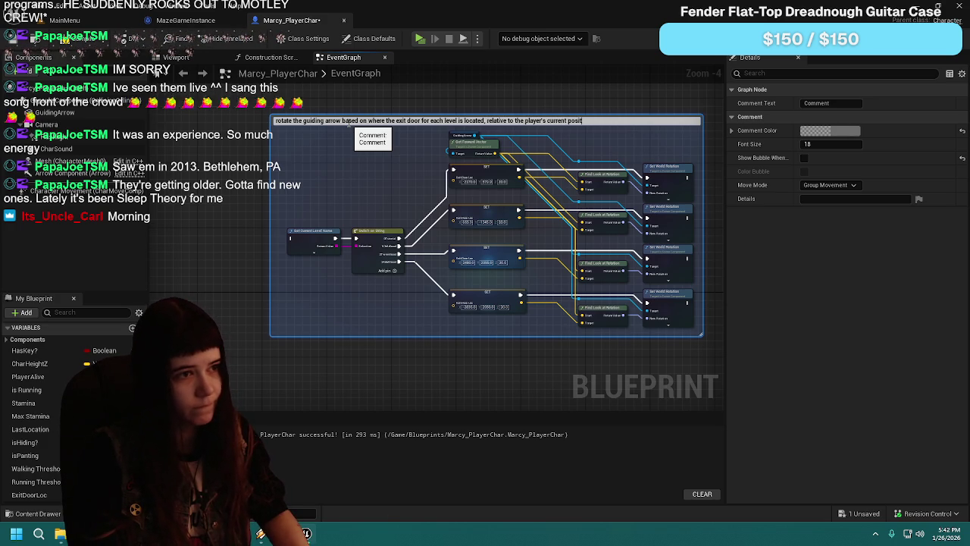
key(Return)
Step: Tint the comment yellow with R and G at 1 and B at 0
click(841, 143)
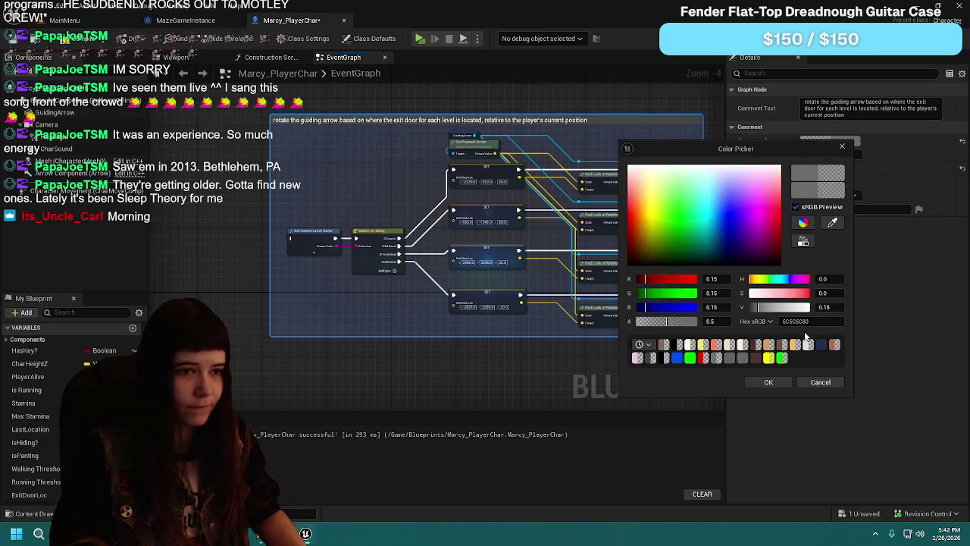
key(Return)
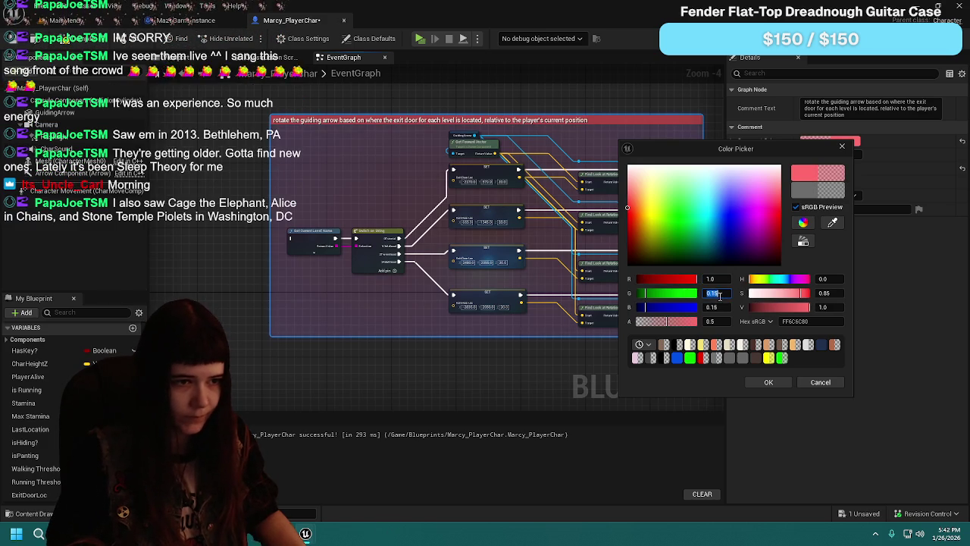
text(1)
key(Return)
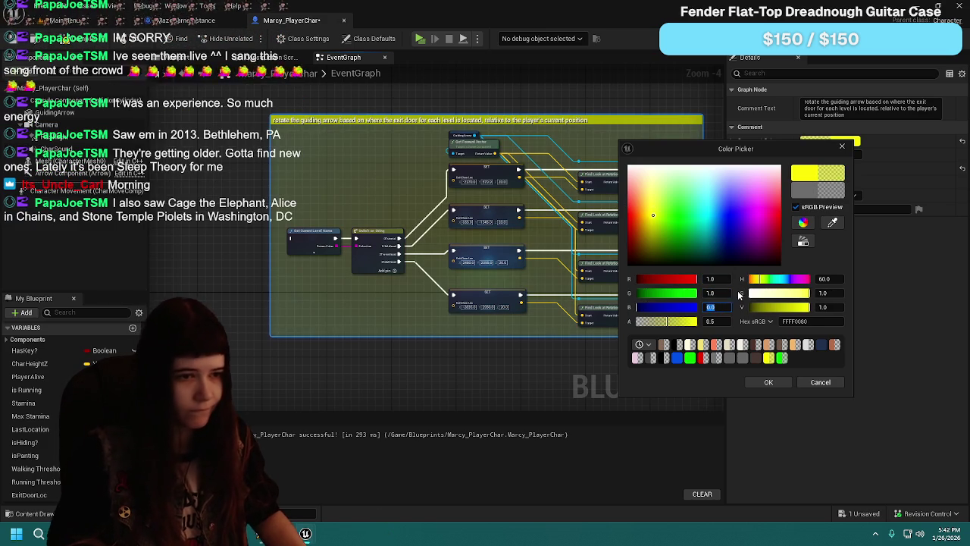
click(767, 382)
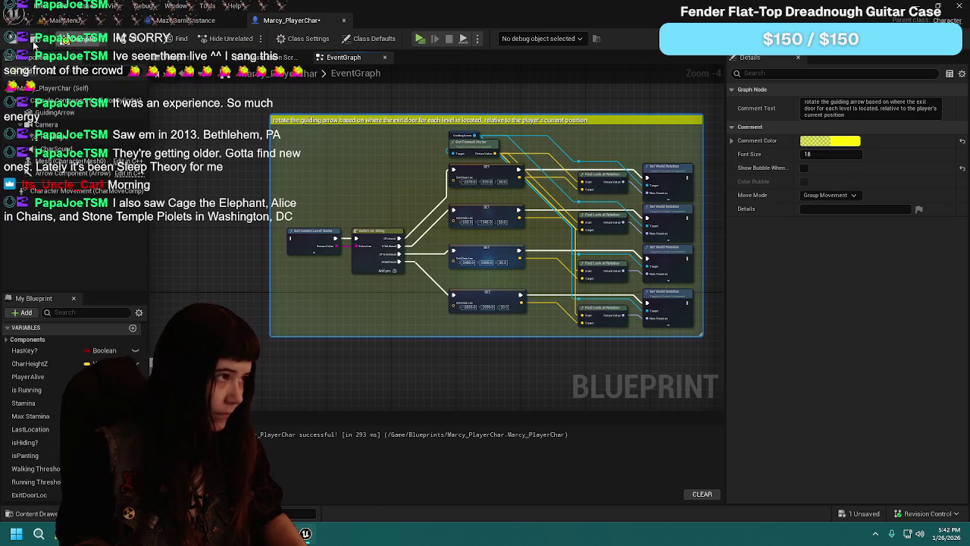
Step: Select several comment groups together, move them lower, then nudge them back up
scroll(268, 216, down, 5)
scroll(598, 215, up, 4)
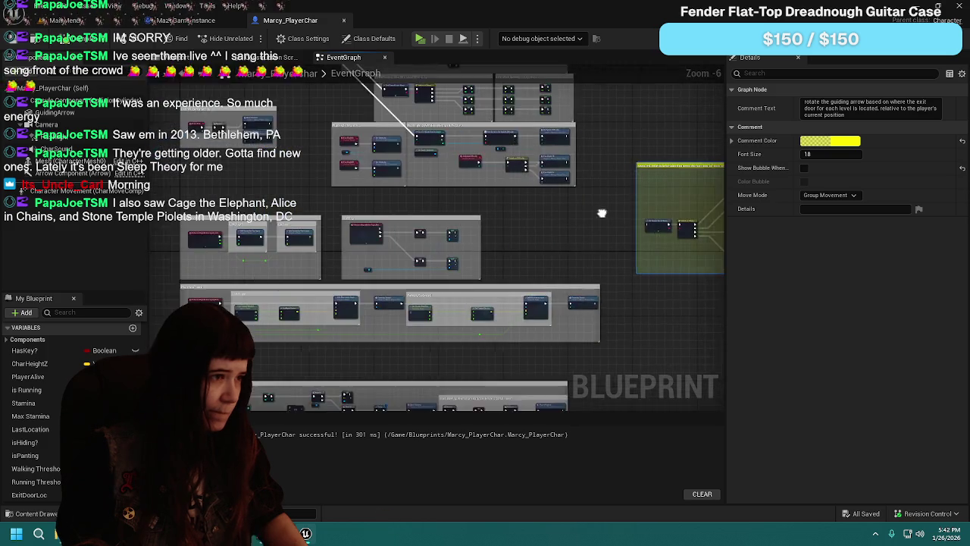
scroll(533, 214, down, 2)
scroll(331, 170, up, 2)
scroll(401, 279, down, 3)
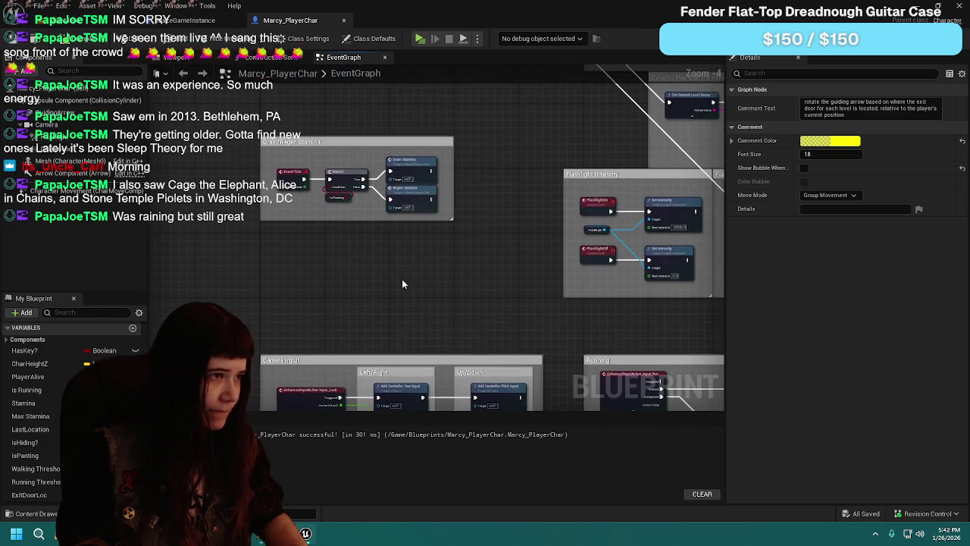
scroll(455, 264, up, 2)
scroll(515, 261, up, 2)
scroll(516, 260, down, 1)
scroll(450, 274, up, 1)
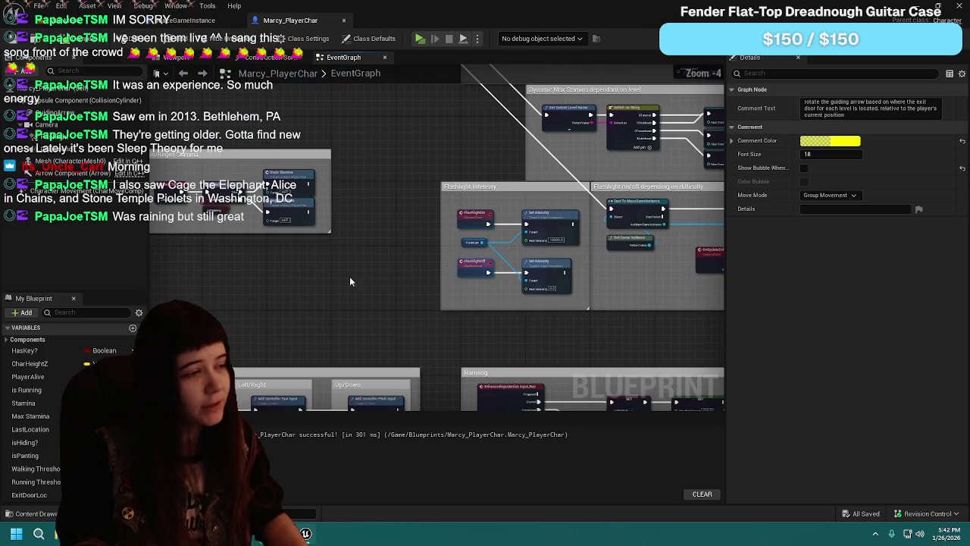
scroll(394, 255, down, 2)
mouse_move(581, 253)
mouse_down()
mouse_move(338, 241)
mouse_move(467, 252)
mouse_up()
scroll(279, 216, up, 2)
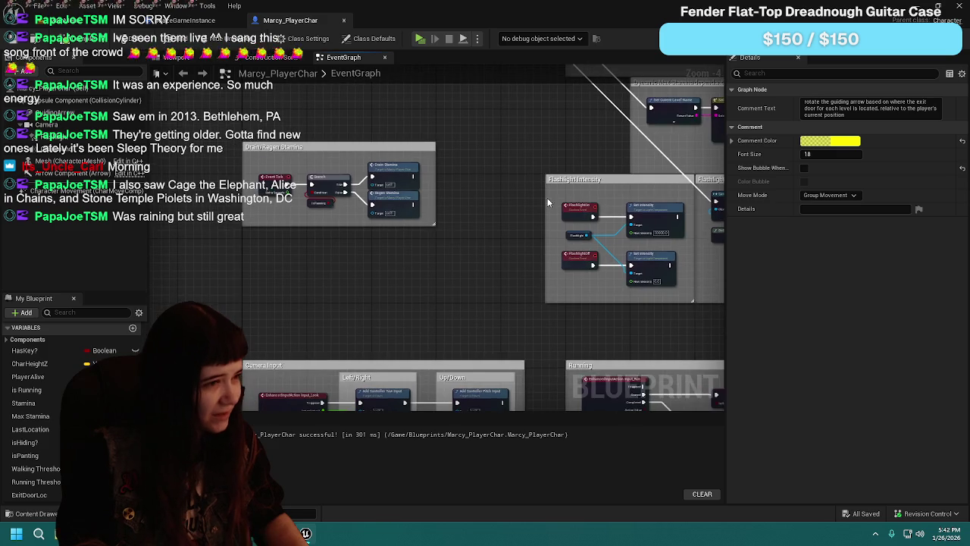
scroll(403, 310, down, 3)
mouse_move(398, 315)
mouse_down()
mouse_move(201, 285)
mouse_move(440, 280)
mouse_move(376, 342)
mouse_move(470, 227)
mouse_move(530, 101)
mouse_up()
scroll(410, 302, up, 2)
scroll(370, 87, down, 3)
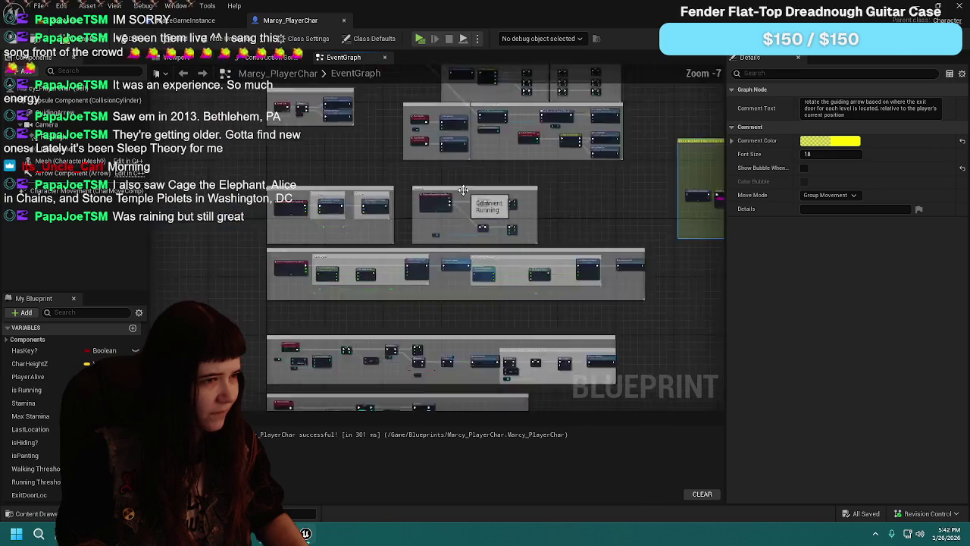
mouse_move(246, 90)
mouse_down()
mouse_move(530, 250)
mouse_move(600, 375)
mouse_move(620, 382)
mouse_up()
scroll(389, 246, up, 4)
scroll(383, 189, down, 2)
drag(383, 188, 375, 336)
drag(256, 269, 256, 203)
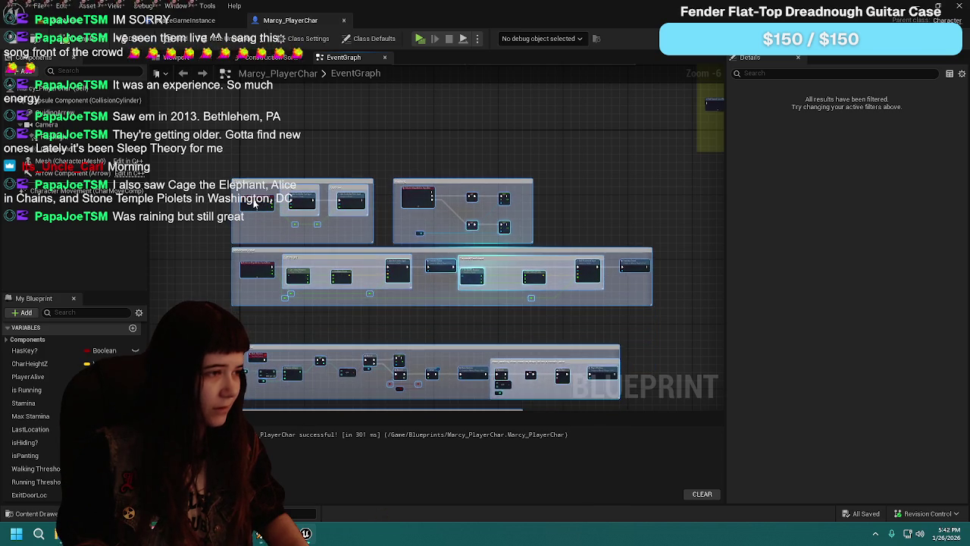
scroll(303, 189, up, 3)
scroll(402, 234, down, 3)
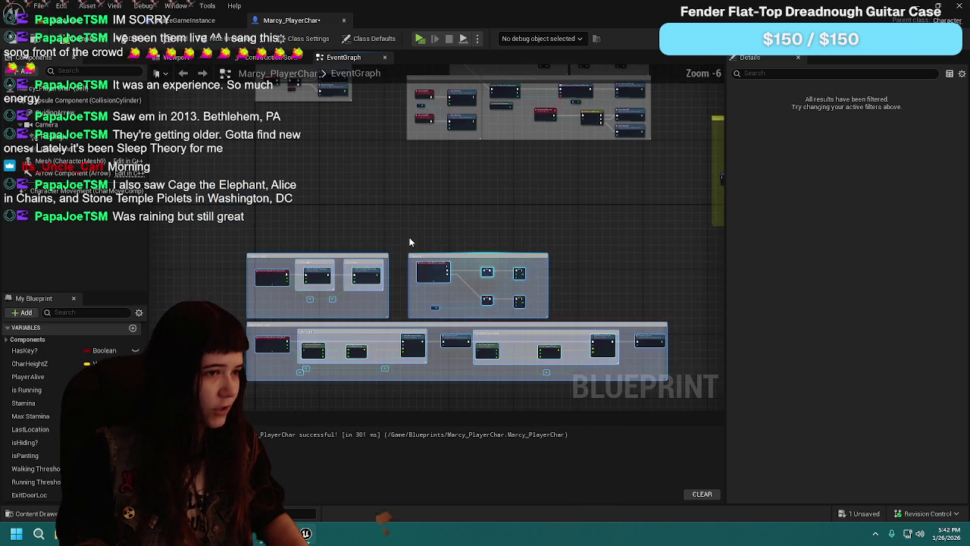
click(409, 241)
Step: Move the Drain/Regen Stamina comment group down into open space
scroll(624, 188, up, 1)
scroll(646, 262, down, 1)
click(307, 172)
scroll(332, 200, up, 1)
mouse_move(224, 128)
mouse_down()
mouse_move(218, 238)
mouse_move(215, 226)
mouse_up()
scroll(292, 233, up, 1)
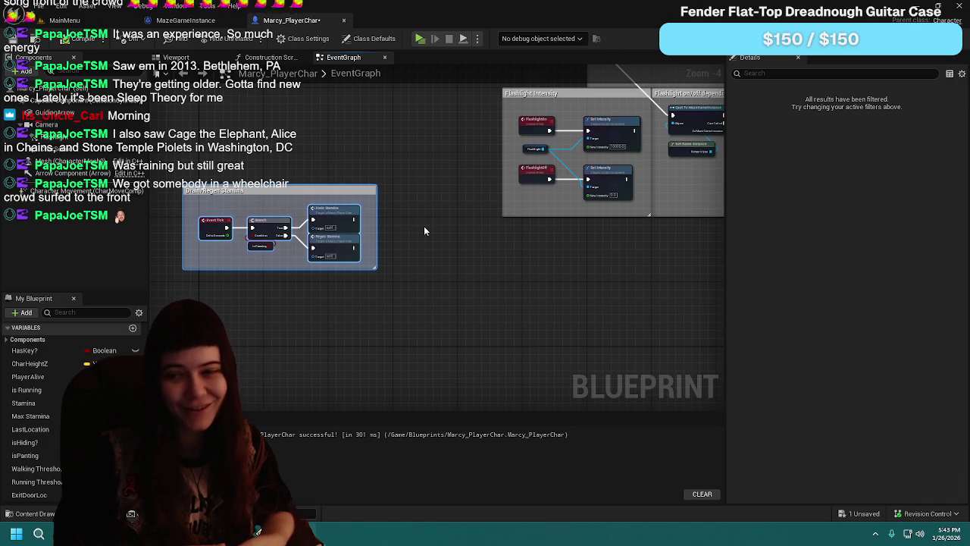
Step: Select the Branch and stamina nodes in Drain/Regen Stamina and move them right
scroll(428, 243, down, 3)
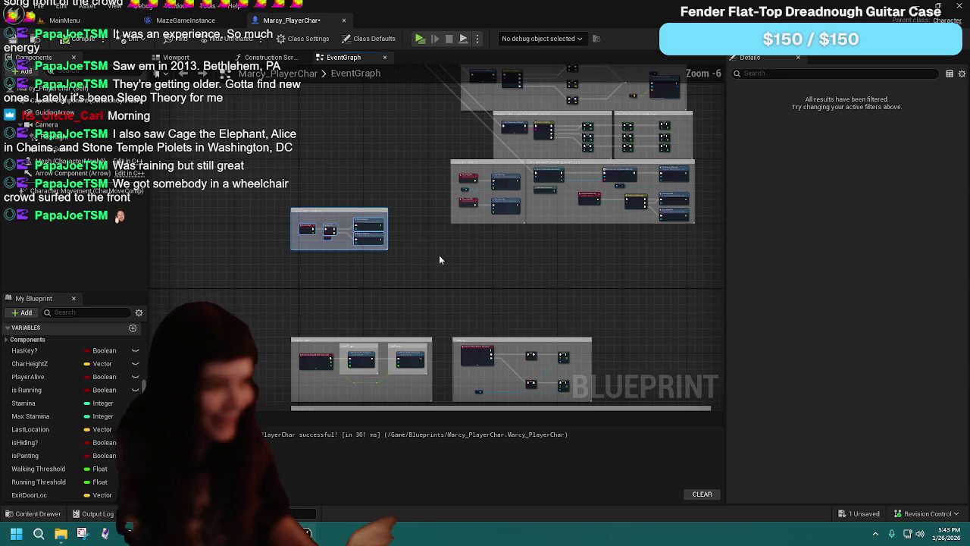
scroll(347, 231, up, 4)
drag(347, 231, 554, 288)
scroll(554, 288, down, 1)
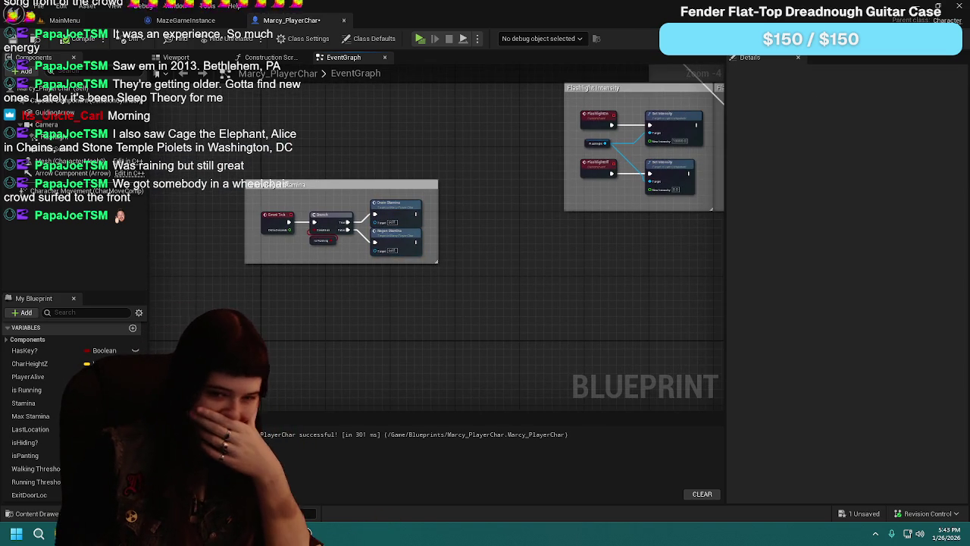
scroll(522, 294, down, 2)
drag(523, 294, 448, 282)
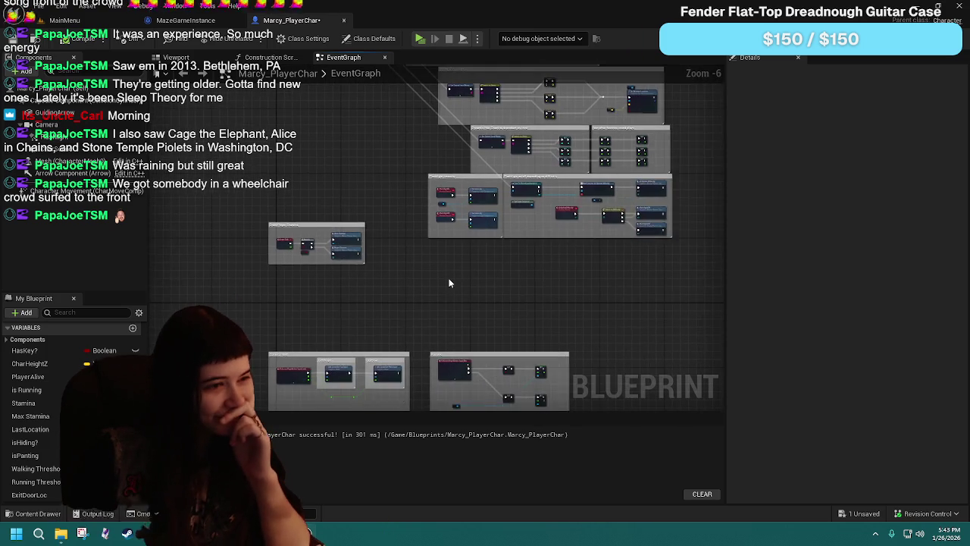
scroll(448, 283, up, 2)
scroll(475, 281, up, 1)
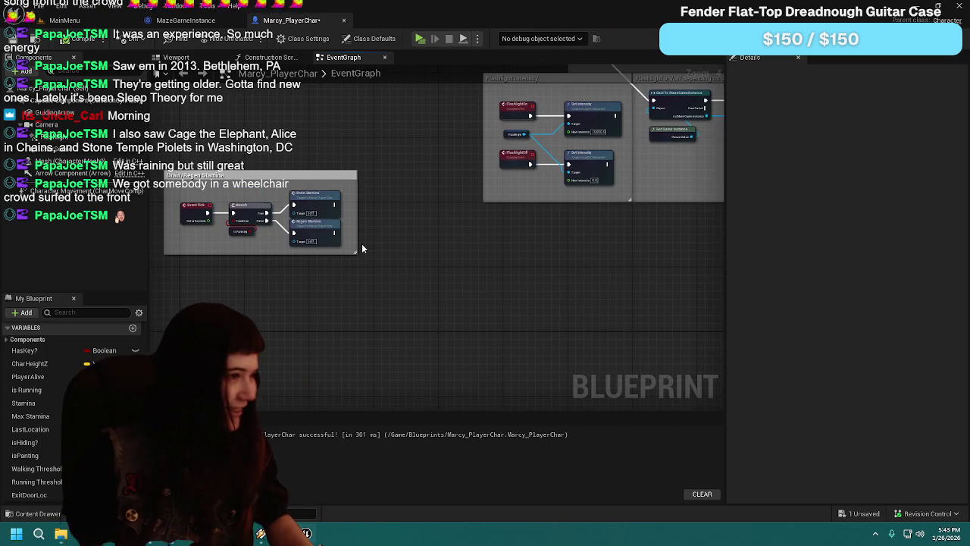
drag(362, 248, 432, 244)
scroll(428, 246, up, 1)
mouse_move(247, 179)
mouse_down()
mouse_move(314, 231)
mouse_move(386, 245)
mouse_up()
drag(278, 200, 343, 198)
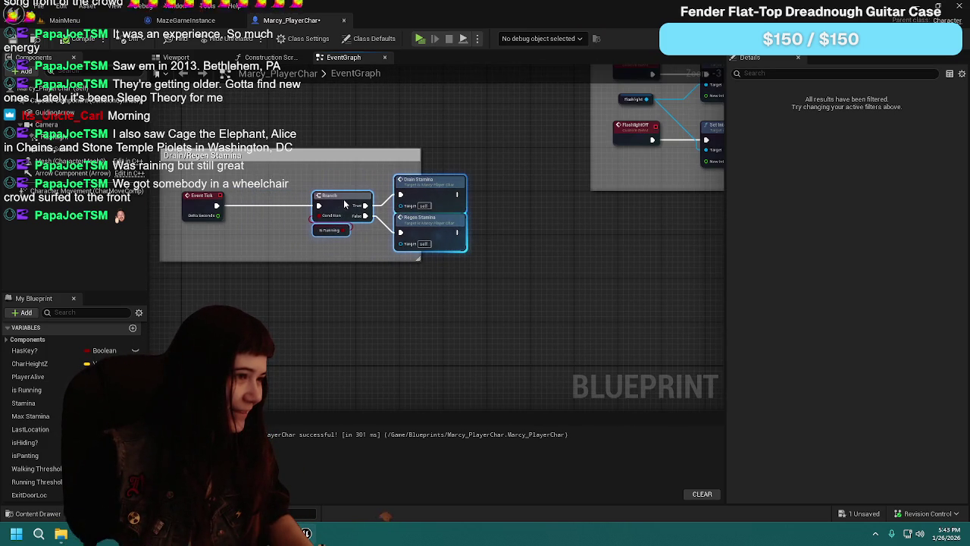
Step: Try a Sequence node after Event Tick, undo it, and move the Branch nodes back left
click(257, 206)
drag(261, 205, 248, 199)
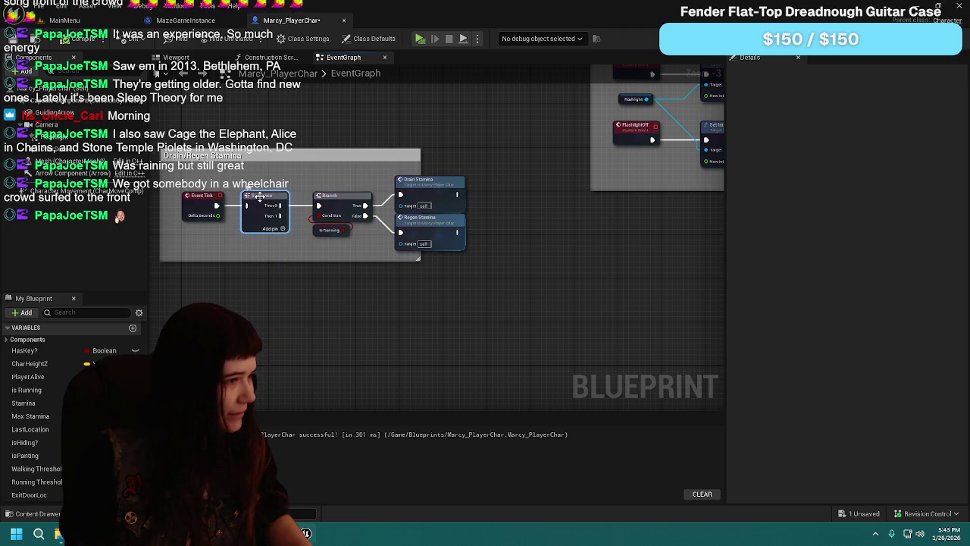
key(ctrl+z)
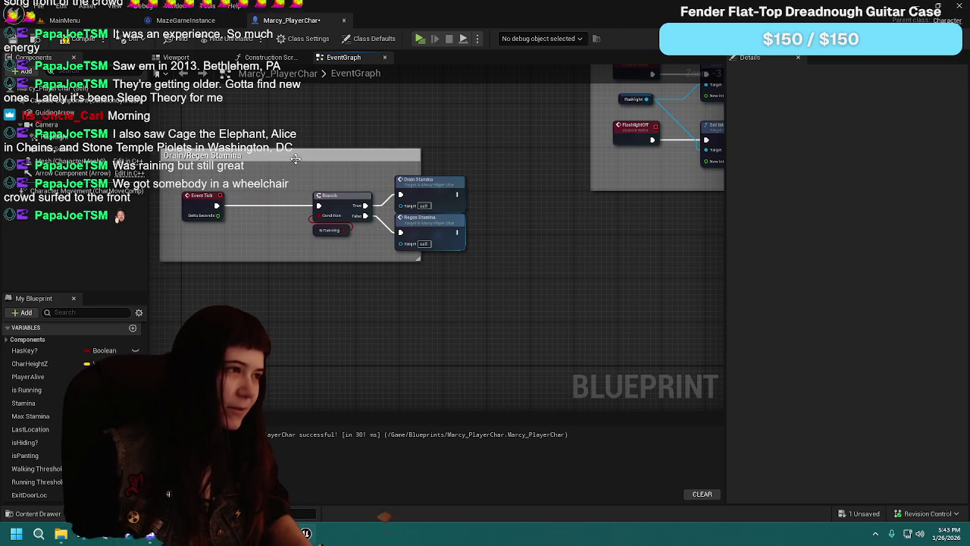
mouse_move(350, 196)
mouse_down()
mouse_move(271, 203)
mouse_move(302, 206)
mouse_up()
Step: Resize the Drain/Regen Stamina comment around the Branch nodes and lower it with Event Tick
drag(421, 164, 438, 164)
drag(159, 175, 257, 180)
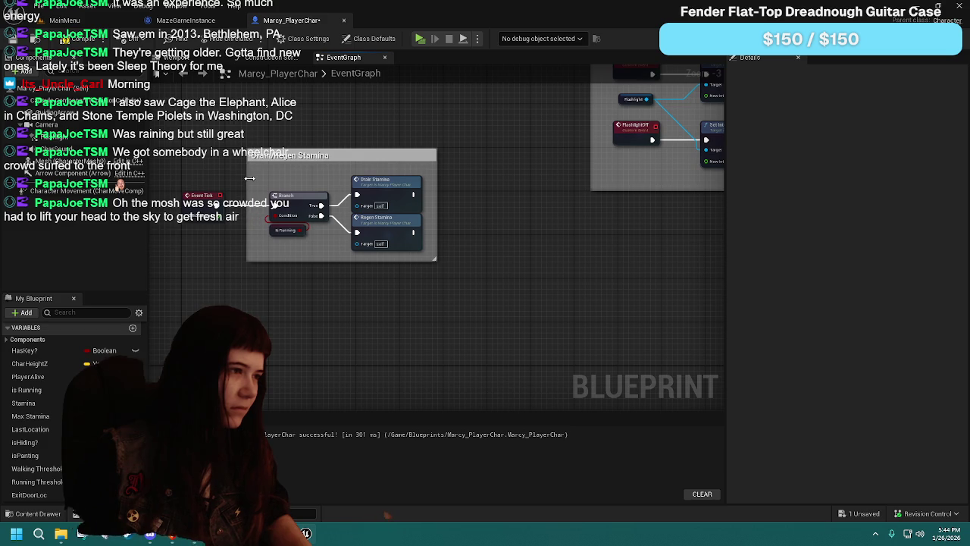
scroll(342, 281, down, 1)
scroll(288, 99, down, 1)
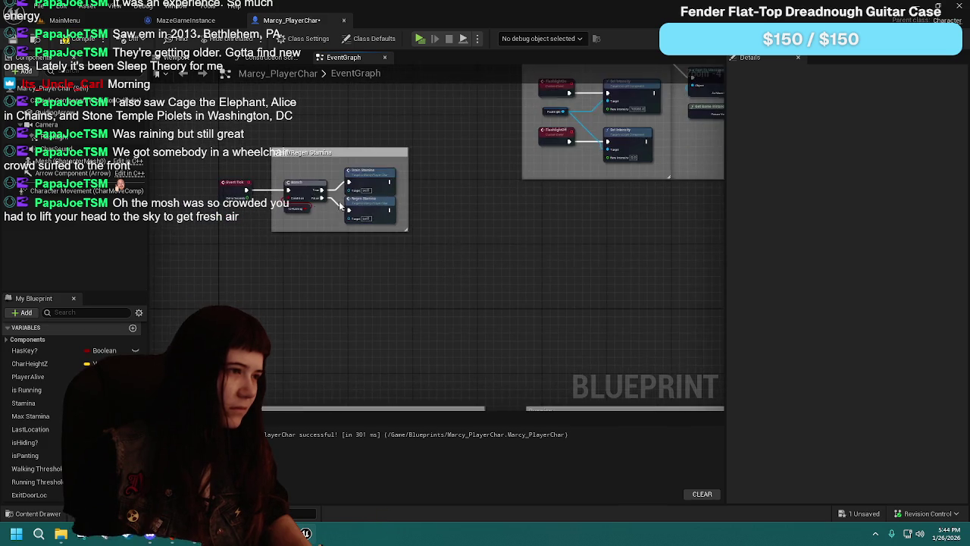
drag(249, 189, 250, 269)
mouse_move(534, 267)
mouse_down()
mouse_move(482, 245)
mouse_move(291, 265)
mouse_up()
drag(336, 142, 602, 303)
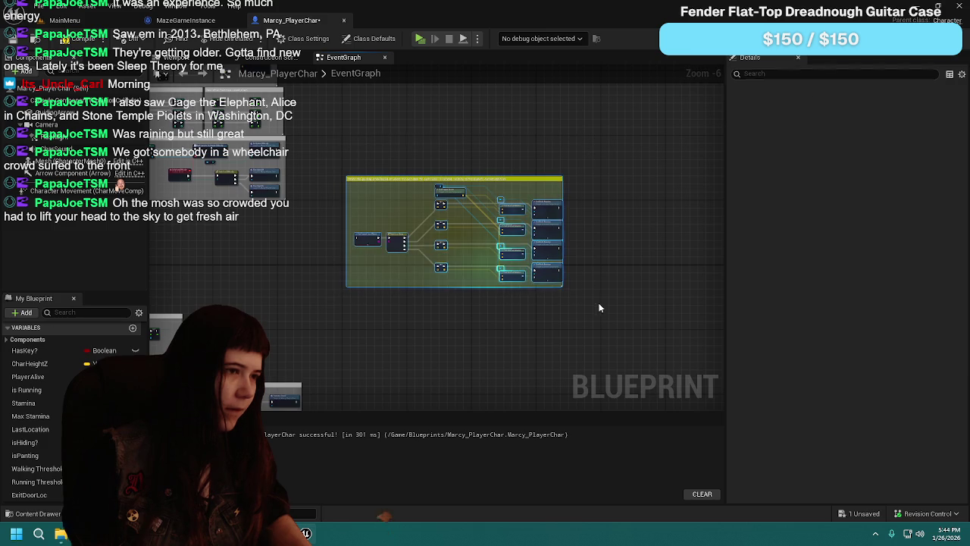
Step: Move the guiding-arrow comment group to the centre-left, beside Drain/Regen Stamina
scroll(311, 282, up, 1)
mouse_move(312, 281)
mouse_down()
mouse_move(433, 277)
mouse_move(443, 268)
mouse_up()
mouse_move(487, 229)
mouse_down()
mouse_move(529, 228)
mouse_move(469, 250)
mouse_move(347, 269)
mouse_move(465, 255)
mouse_move(502, 255)
mouse_move(395, 265)
mouse_move(519, 262)
mouse_move(407, 271)
mouse_move(342, 260)
mouse_up()
scroll(347, 269, up, 1)
mouse_move(576, 261)
mouse_down()
mouse_move(409, 258)
mouse_move(606, 267)
mouse_move(405, 261)
mouse_move(407, 281)
mouse_up()
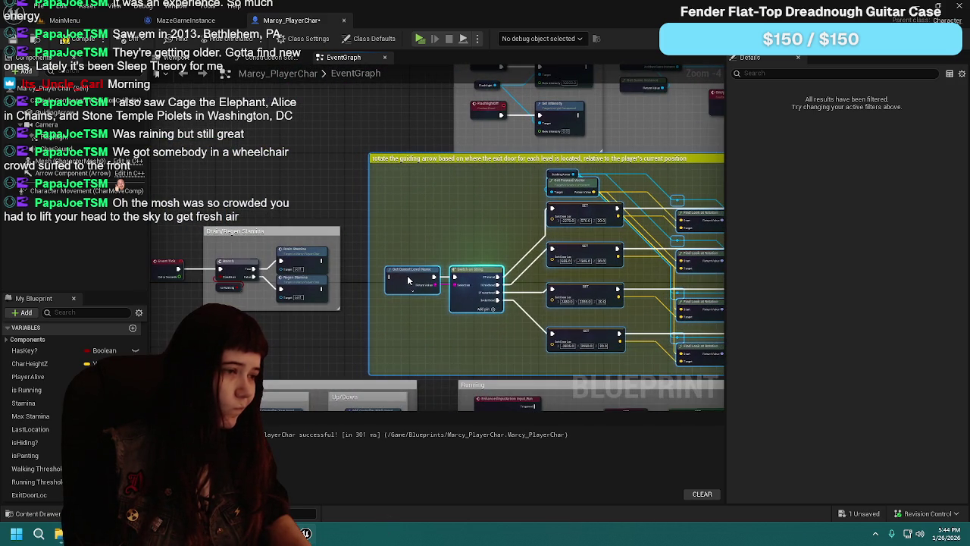
Step: Review the new layout, deselect the group, and compile and save Marcy_PlayerChar
drag(324, 326, 420, 303)
scroll(463, 296, up, 2)
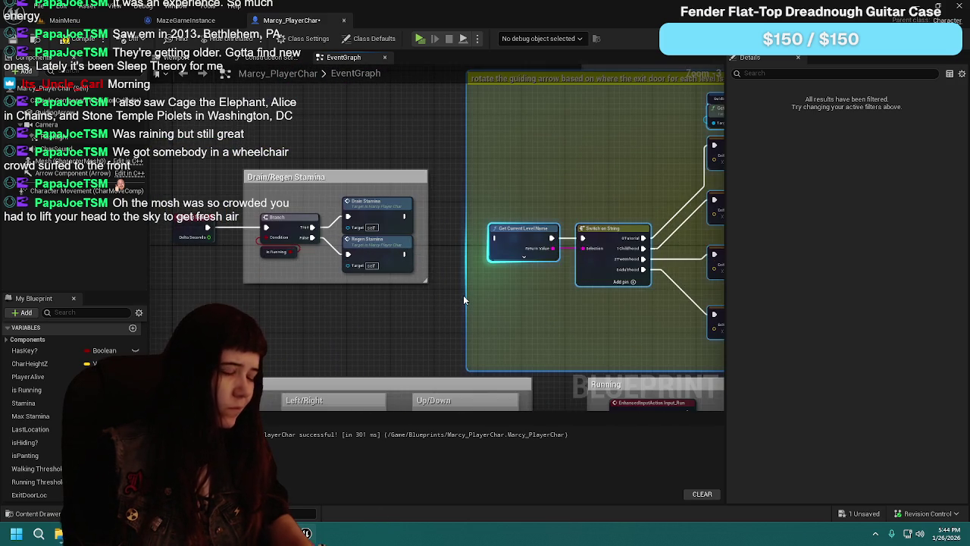
scroll(427, 262, down, 3)
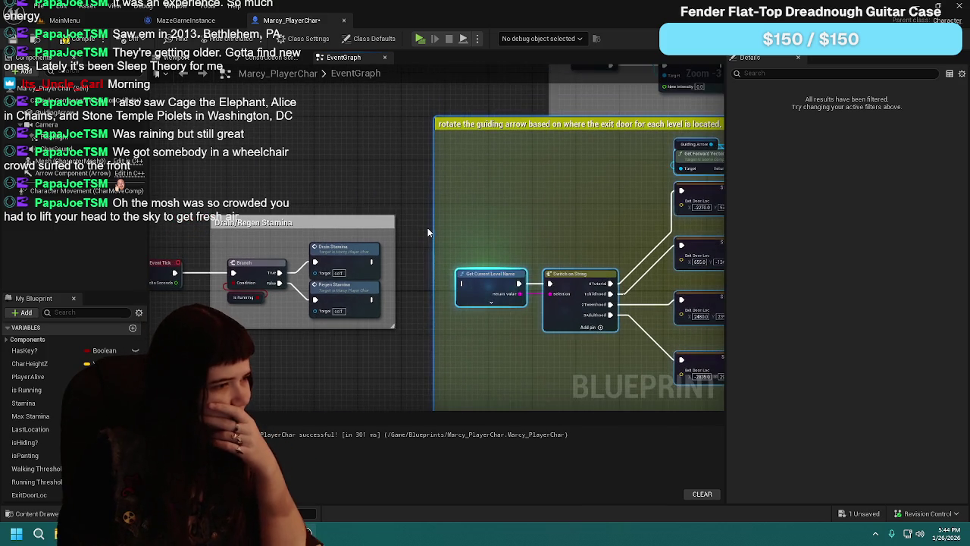
mouse_move(428, 259)
mouse_down()
mouse_move(282, 250)
mouse_move(236, 258)
mouse_up()
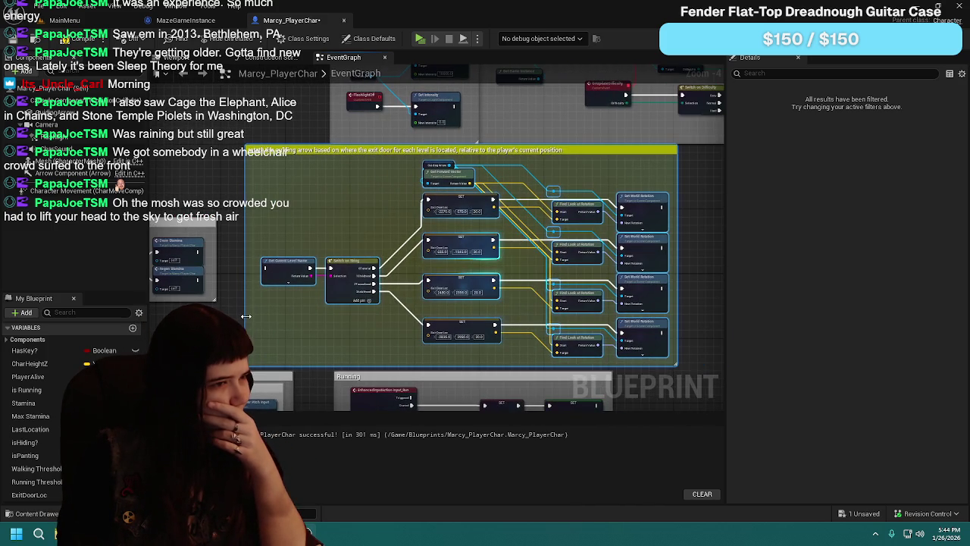
scroll(246, 316, up, 2)
scroll(348, 283, down, 2)
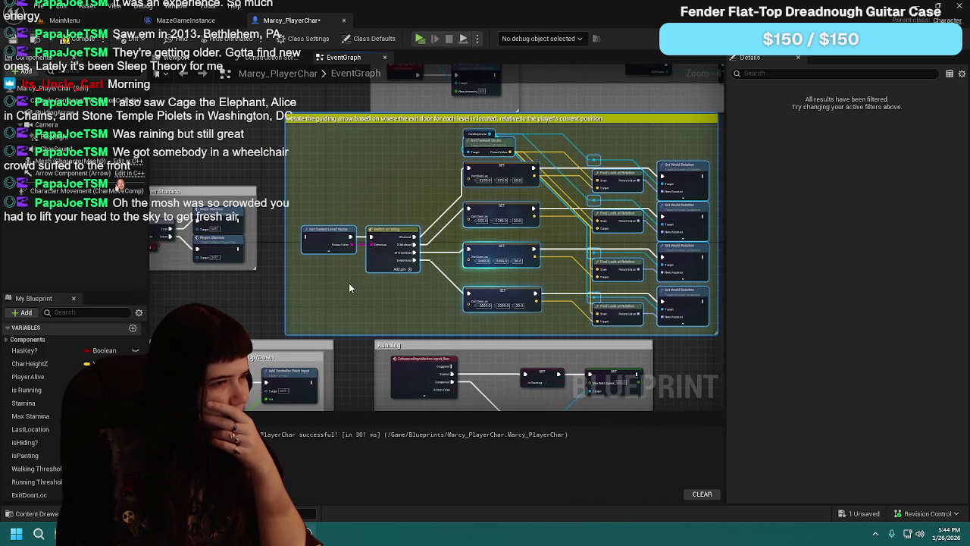
mouse_move(336, 284)
mouse_down()
mouse_move(416, 288)
mouse_move(256, 295)
mouse_up()
scroll(361, 294, down, 2)
scroll(289, 262, up, 1)
scroll(289, 263, up, 2)
scroll(395, 265, down, 2)
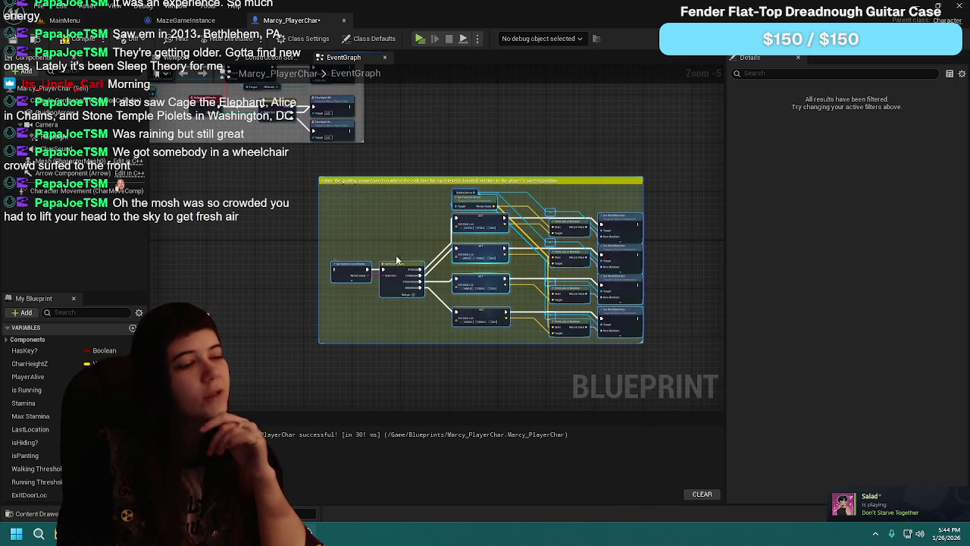
scroll(395, 266, down, 1)
mouse_move(395, 265)
mouse_down()
mouse_move(548, 248)
mouse_move(440, 234)
mouse_up()
scroll(548, 248, up, 1)
scroll(531, 250, up, 1)
click(356, 228)
click(80, 38)
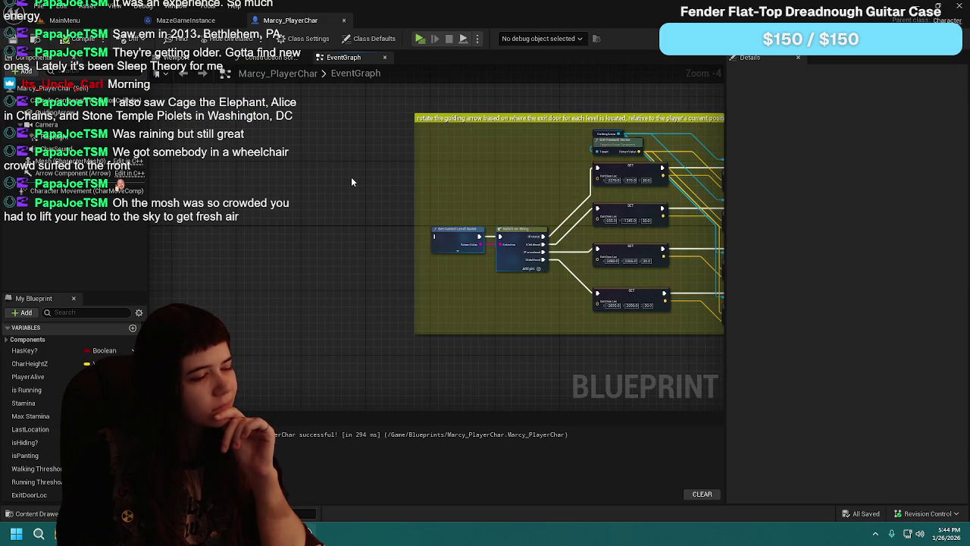
Step: Add a Custom Event named EasyModeArrow and line it up in the guiding-arrow group
right_click(323, 244)
text(custom)
key(Return)
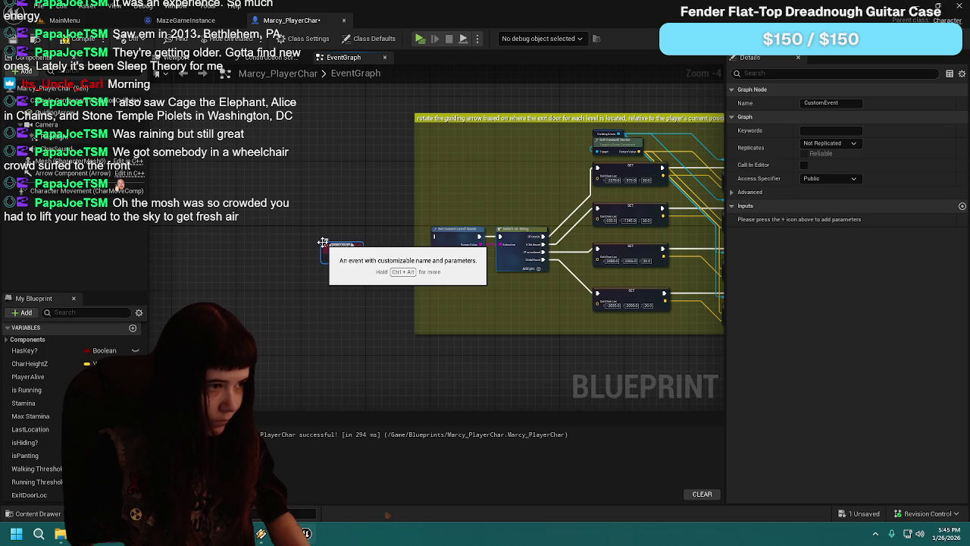
key(Return)
scroll(378, 272, up, 1)
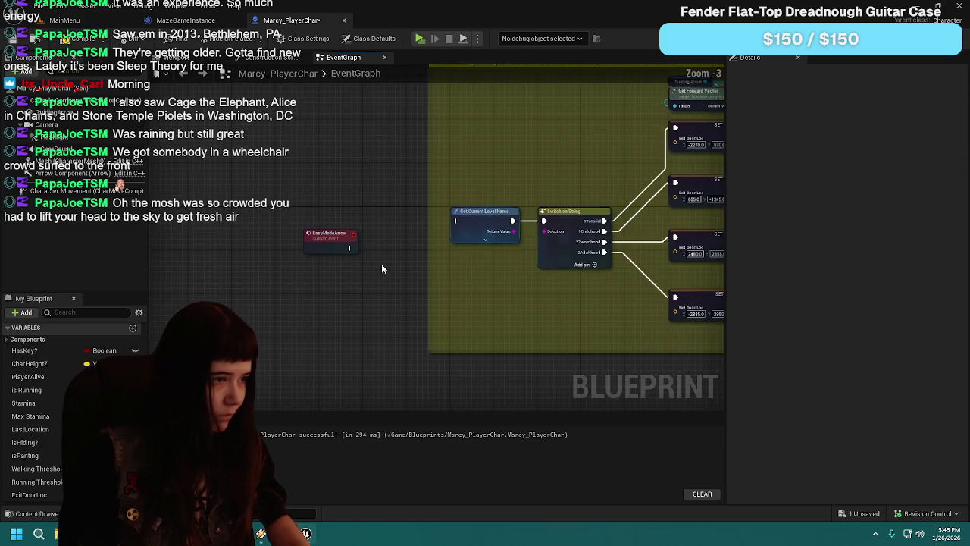
mouse_move(317, 250)
mouse_down()
mouse_move(436, 256)
mouse_move(360, 233)
mouse_up()
Step: Widen the guiding-arrow comment slightly and move the group up beside the others
scroll(441, 255, down, 2)
drag(576, 183, 585, 183)
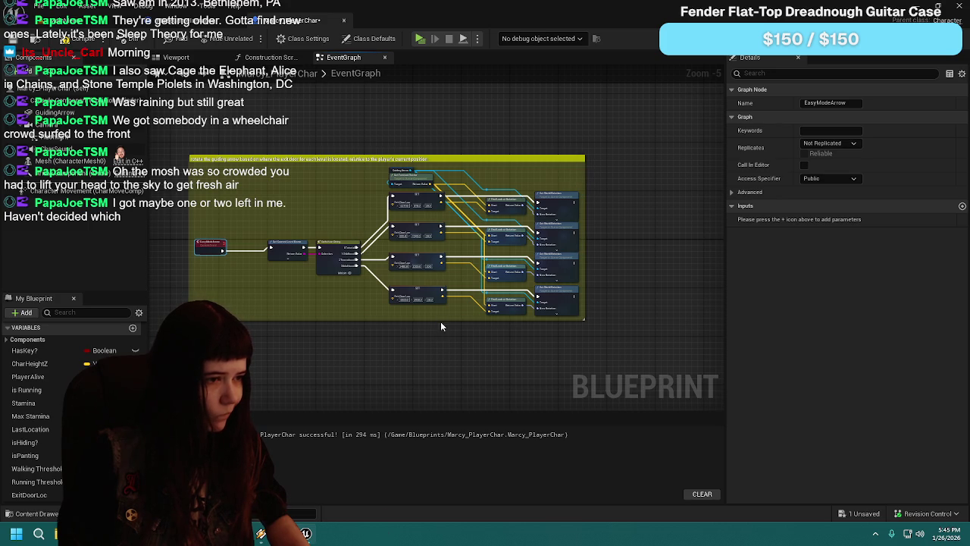
drag(186, 220, 457, 226)
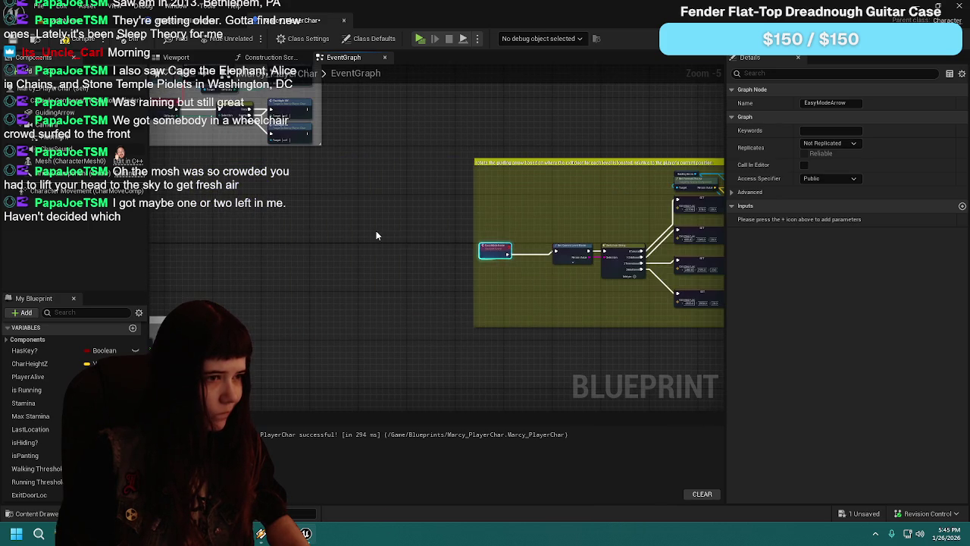
scroll(457, 223, down, 1)
drag(372, 212, 649, 375)
scroll(471, 244, up, 2)
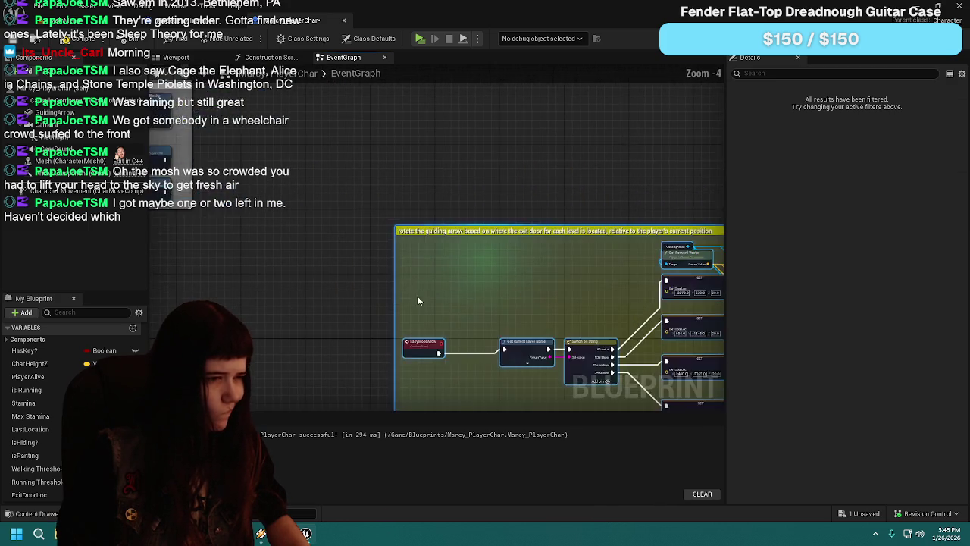
mouse_move(471, 243)
mouse_down()
mouse_move(429, 164)
mouse_move(360, 122)
mouse_move(372, 125)
mouse_move(365, 222)
mouse_move(565, 233)
mouse_up()
scroll(352, 239, down, 2)
scroll(565, 232, up, 1)
mouse_move(512, 258)
mouse_down()
mouse_move(466, 165)
mouse_move(467, 214)
mouse_up()
Step: Select all the comment groups and nudge them slightly into place
mouse_move(385, 337)
mouse_down()
mouse_move(454, 286)
mouse_move(394, 310)
mouse_move(711, 235)
mouse_move(557, 243)
mouse_move(529, 326)
mouse_up()
mouse_move(342, 305)
mouse_down()
mouse_move(314, 301)
mouse_move(324, 182)
mouse_up()
scroll(473, 201, up, 2)
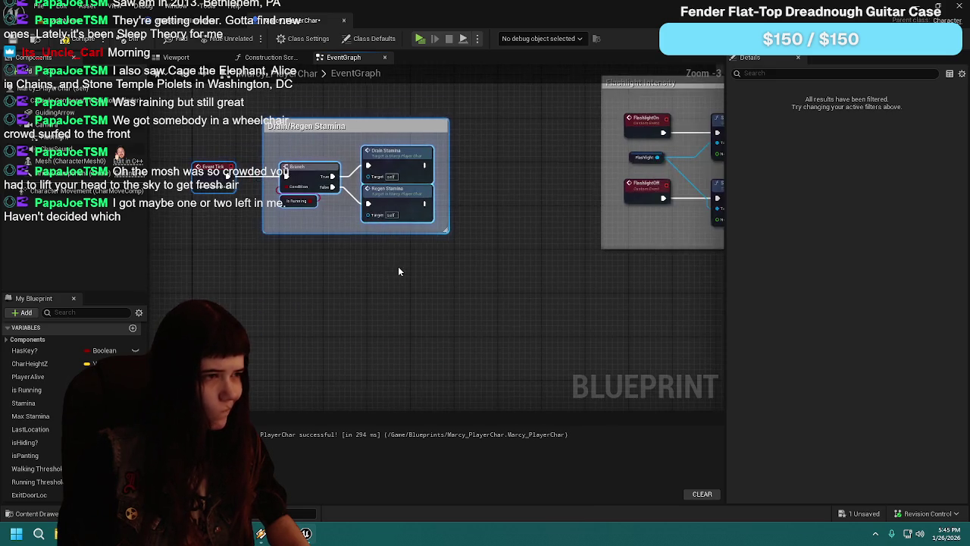
scroll(398, 267, down, 1)
scroll(366, 205, down, 3)
mouse_move(254, 162)
mouse_down()
mouse_move(424, 288)
mouse_move(643, 321)
mouse_move(528, 414)
mouse_up()
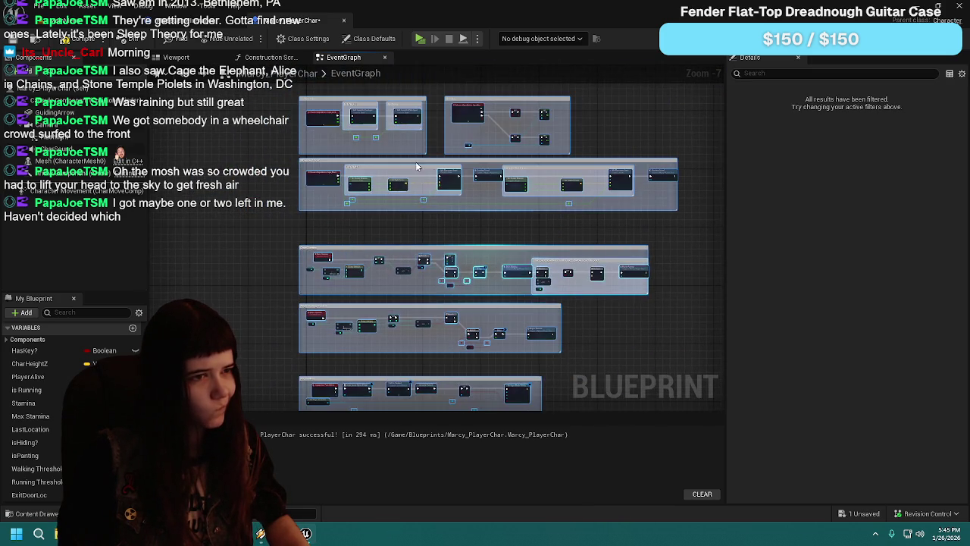
scroll(321, 199, up, 2)
drag(321, 199, 319, 201)
scroll(319, 199, up, 1)
click(400, 286)
scroll(408, 266, up, 2)
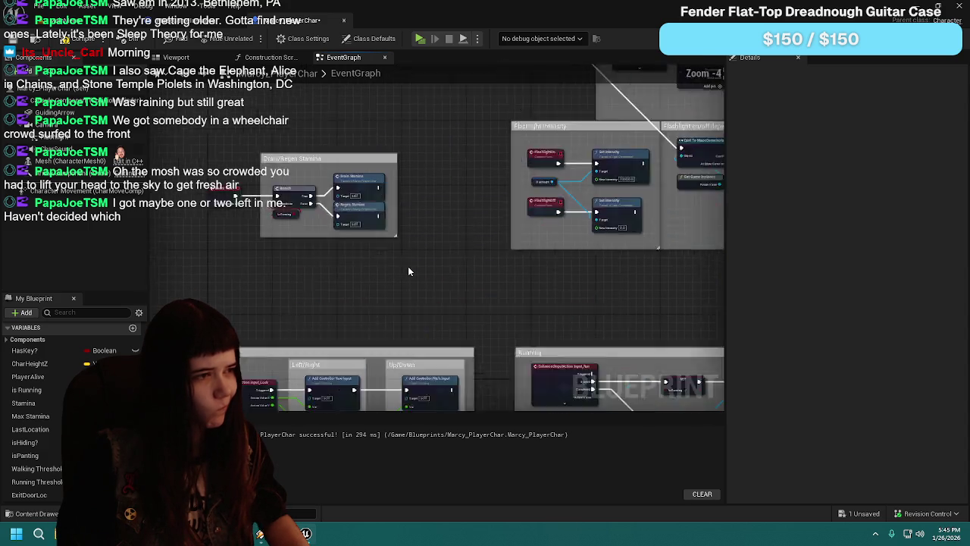
Step: Add an Easy Mode Arrow node below the Drain/Regen Stamina group
right_click(499, 202)
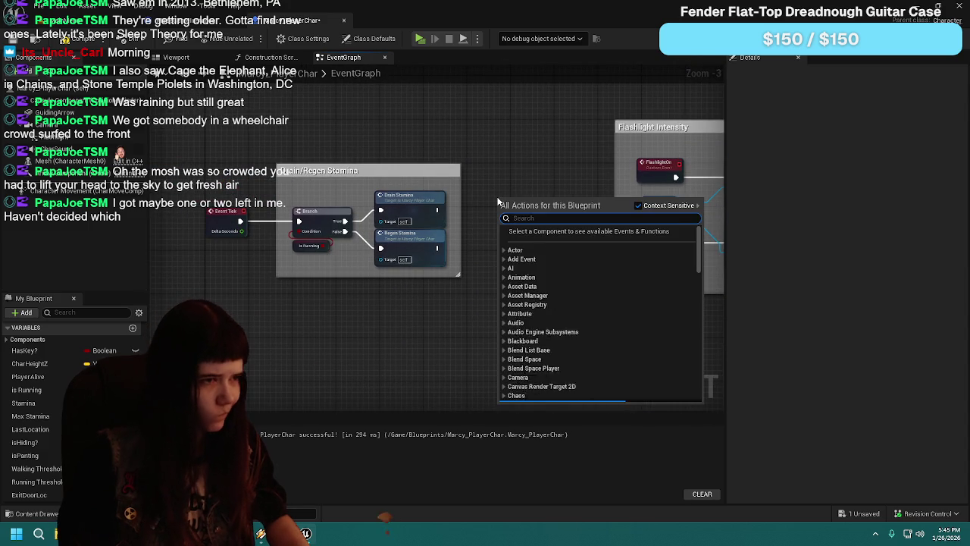
text(easy mo)
key(Return)
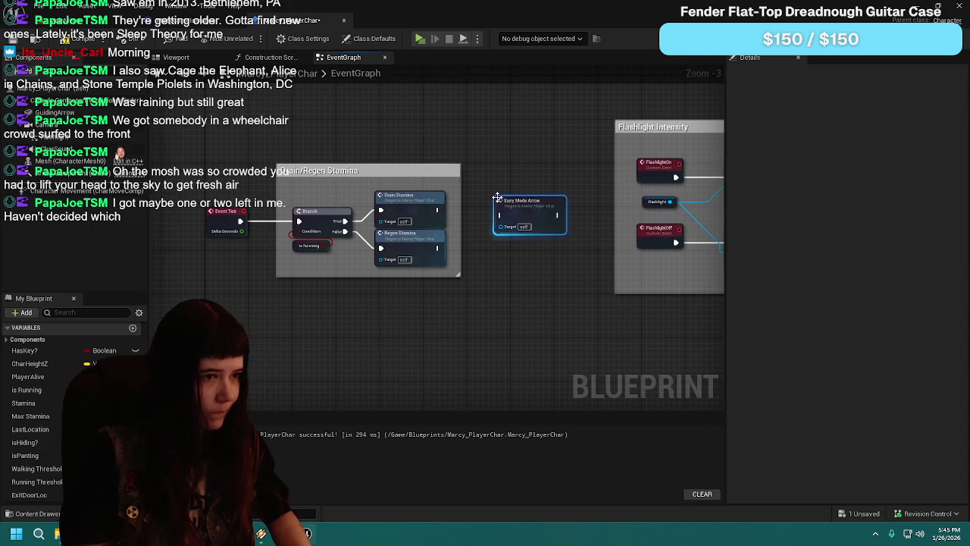
mouse_move(528, 209)
mouse_down()
mouse_move(502, 201)
mouse_move(499, 183)
mouse_up()
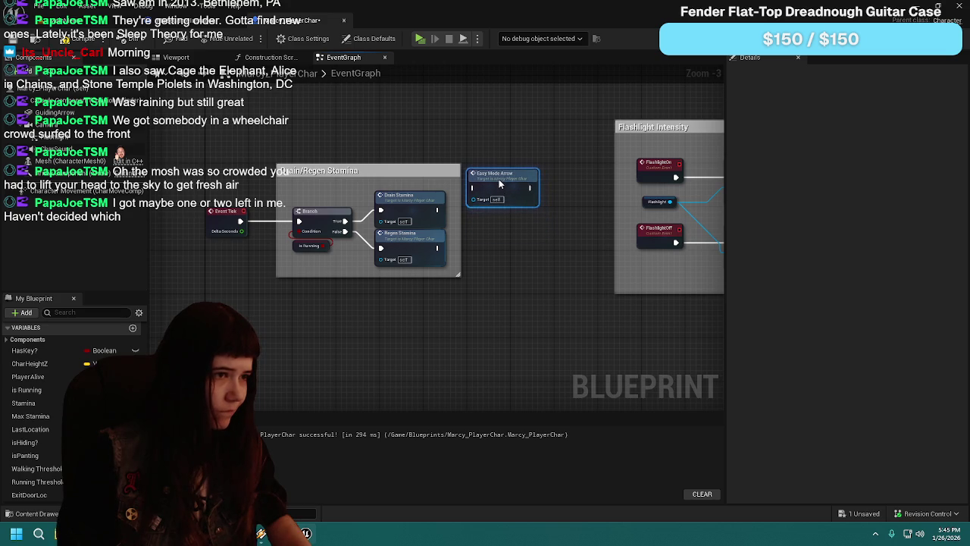
scroll(422, 247, up, 1)
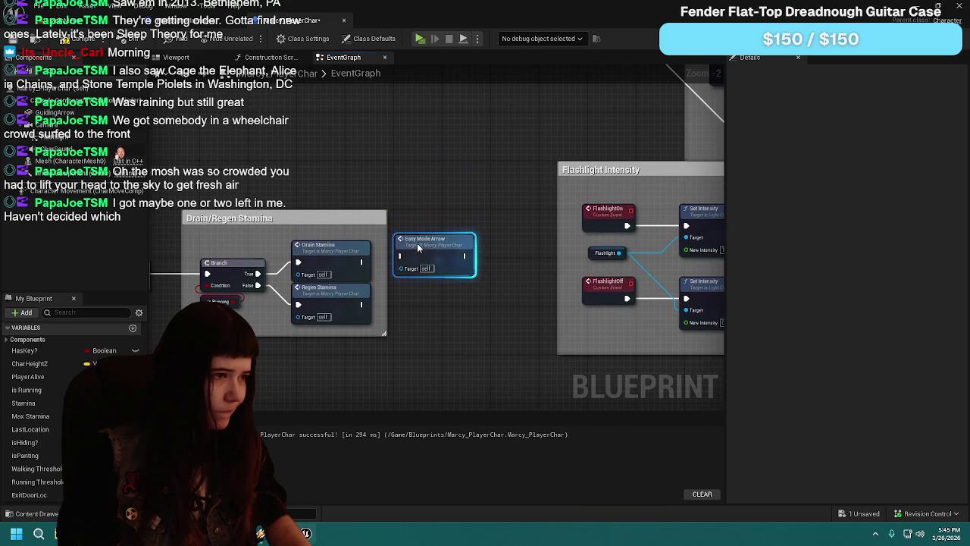
drag(460, 257, 486, 310)
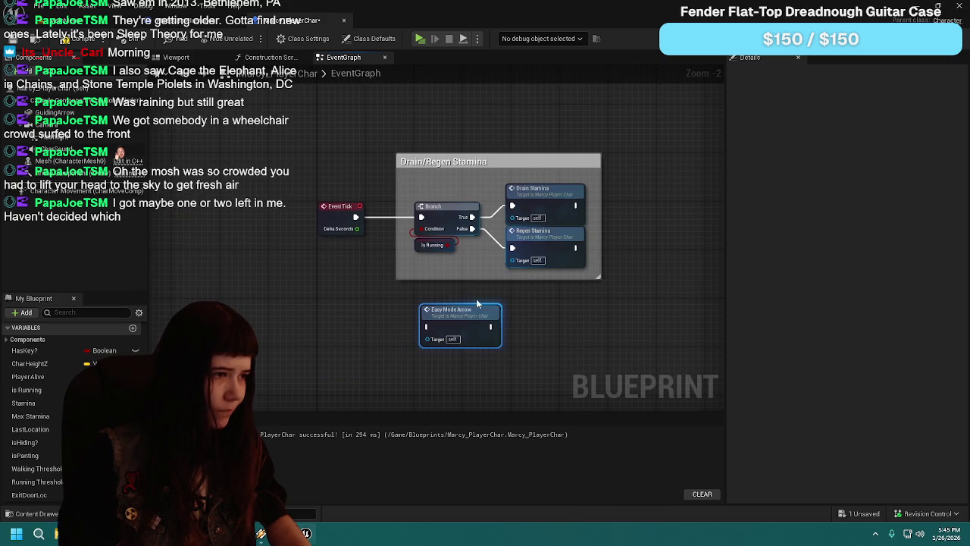
Step: Shift the Drain/Regen Stamina group right and place Easy Mode Arrow next to Event Tick
mouse_move(396, 145)
mouse_down()
mouse_move(604, 284)
mouse_move(633, 287)
mouse_up()
drag(438, 218, 535, 217)
mouse_move(460, 311)
mouse_down()
mouse_move(416, 210)
mouse_move(368, 226)
mouse_move(517, 218)
mouse_up()
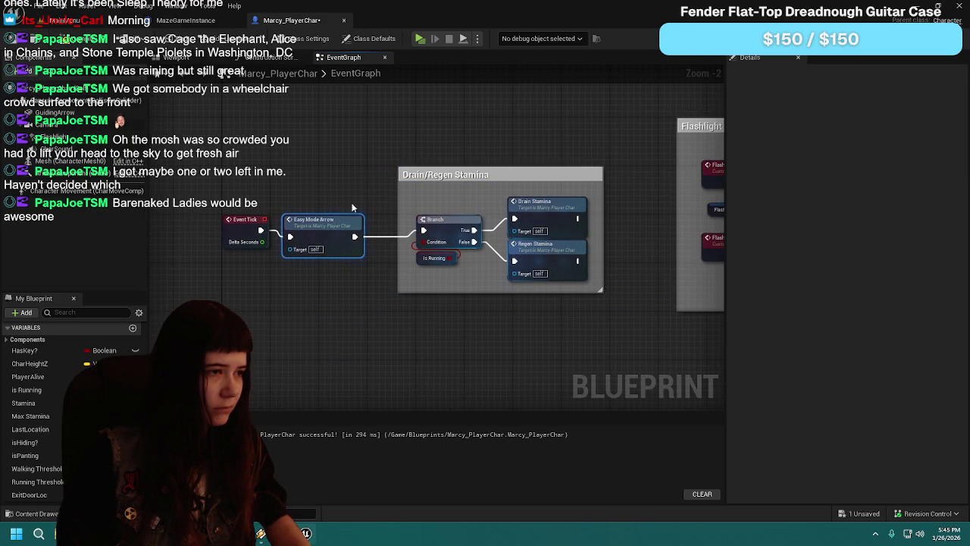
drag(348, 221, 335, 220)
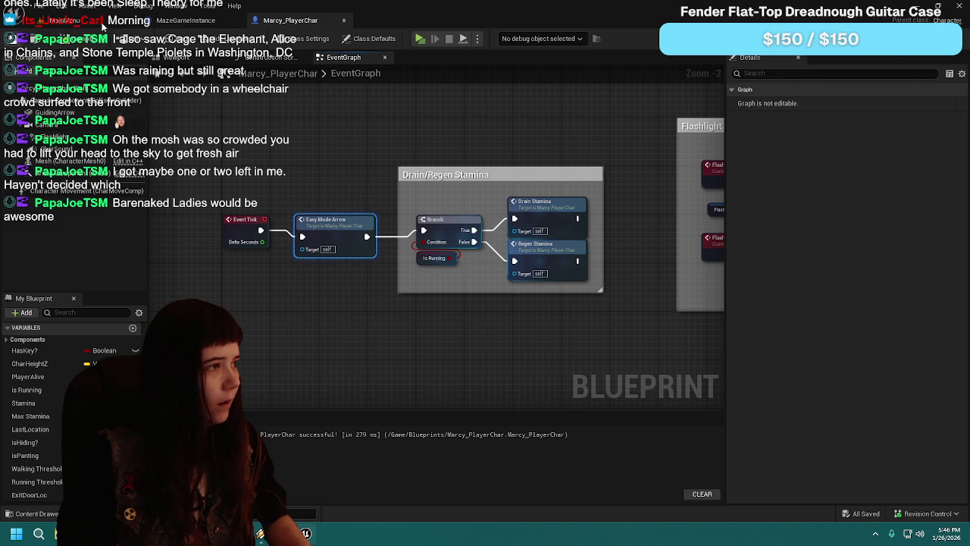
Step: Switch to the level editor, glance at the MazeGameInstance graph, and return to the level editor
click(108, 24)
click(189, 21)
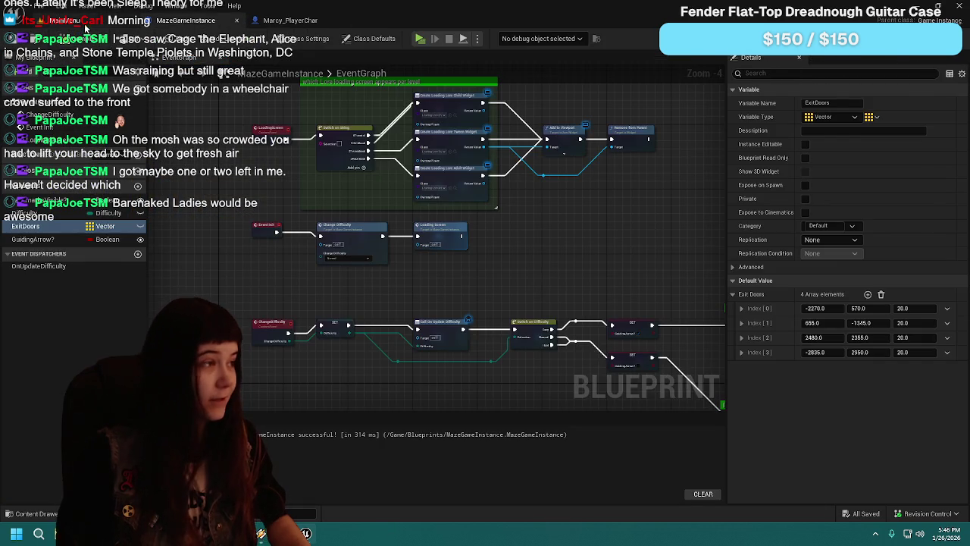
click(88, 25)
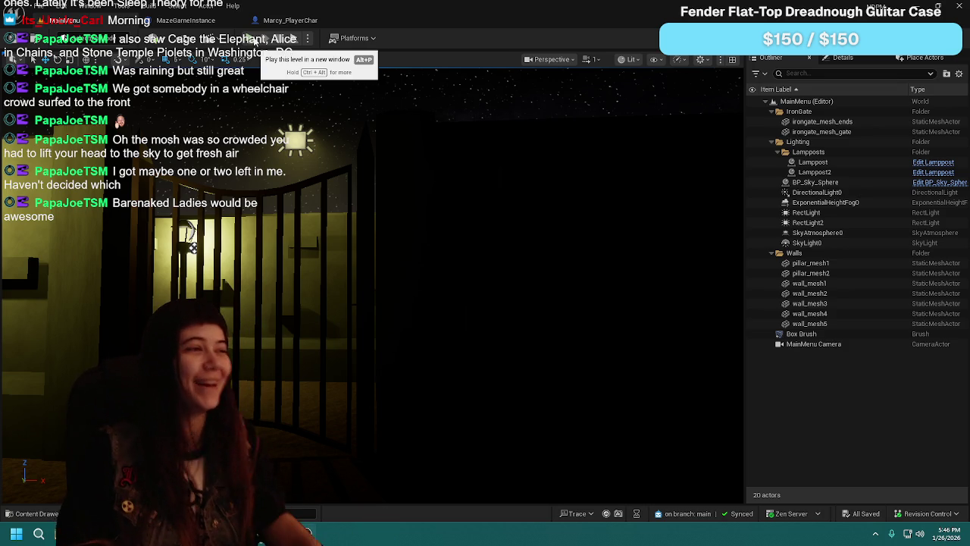
Step: Launch Play in New Window, start a game, check the pause-menu options, then close it
click(256, 42)
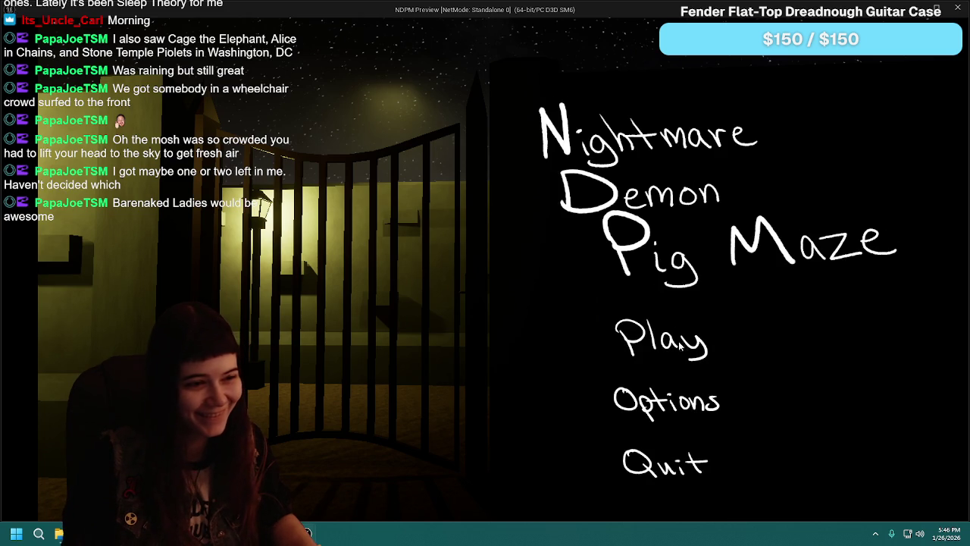
click(671, 349)
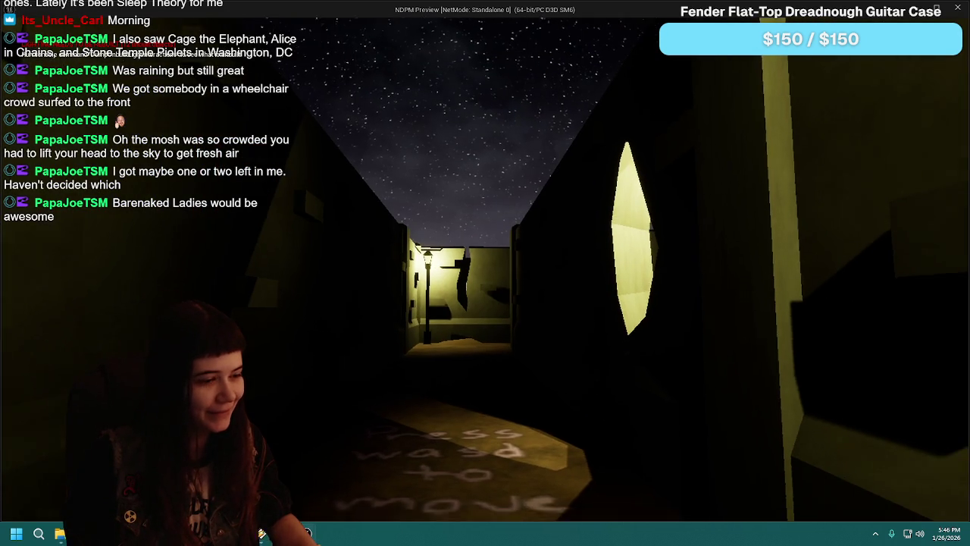
key(Escape)
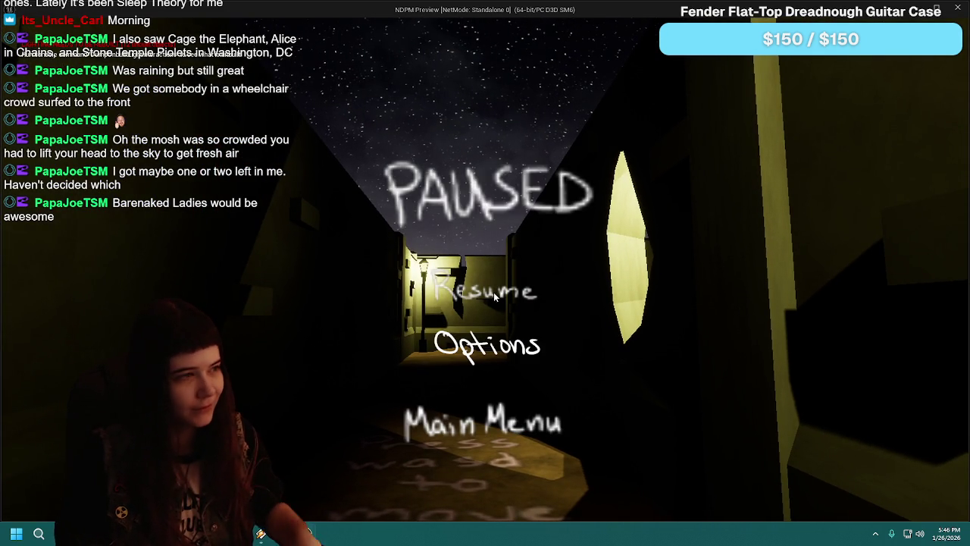
click(466, 350)
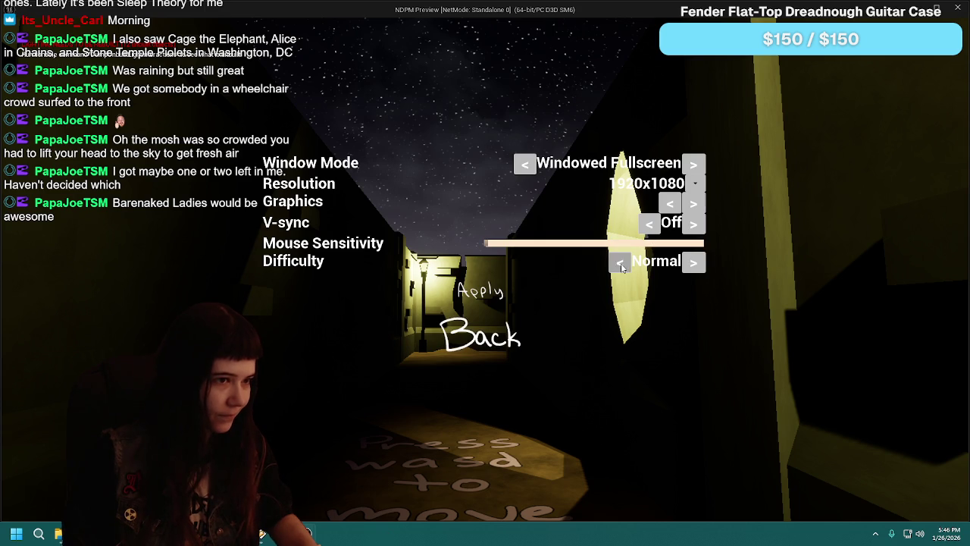
click(497, 294)
click(492, 354)
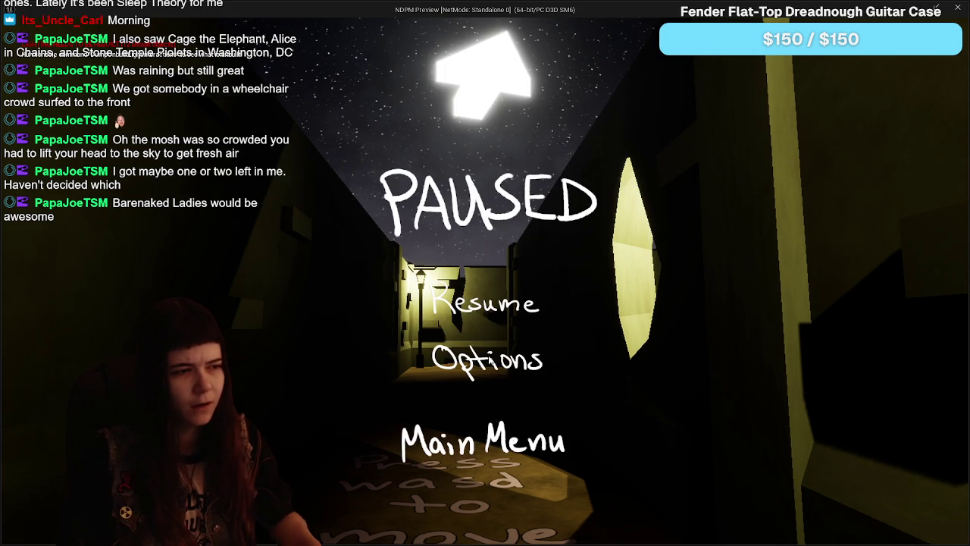
key(Escape)
Step: Relaunch the game, start playing, set difficulty to Easy in the pause options, and resume
click(244, 36)
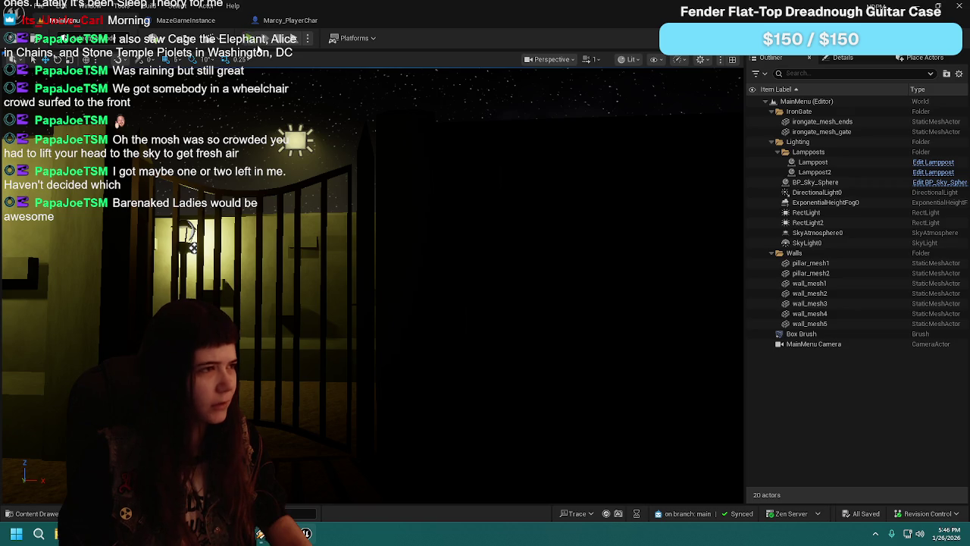
click(695, 402)
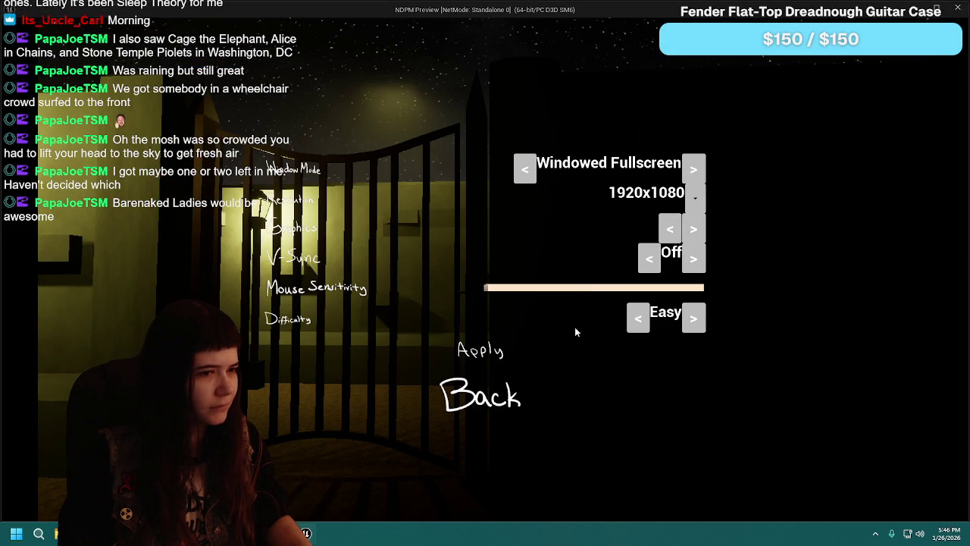
click(485, 413)
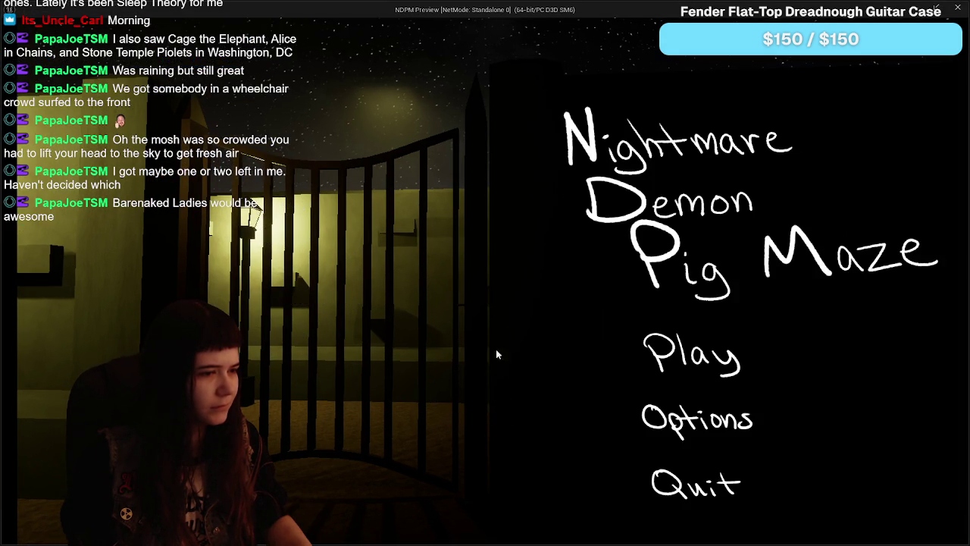
click(691, 353)
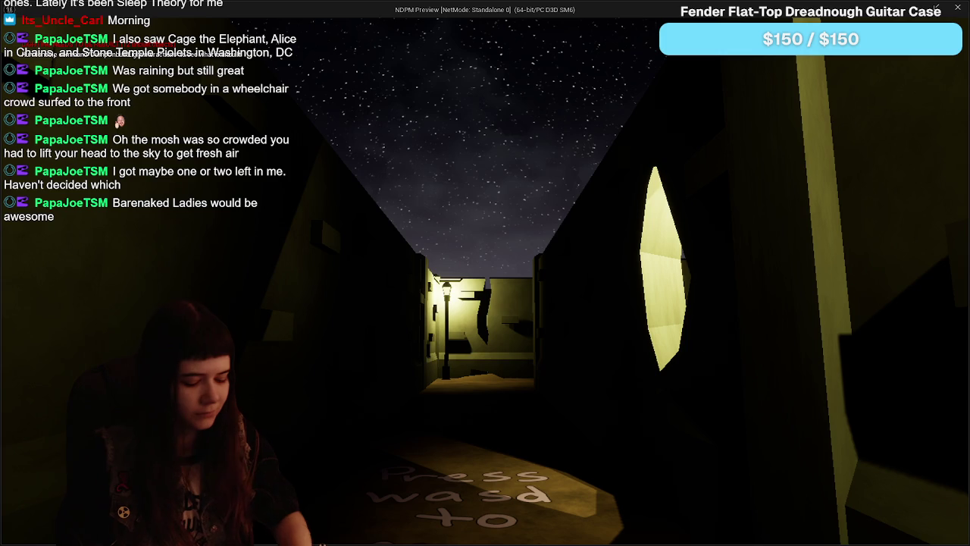
key(Escape)
click(613, 364)
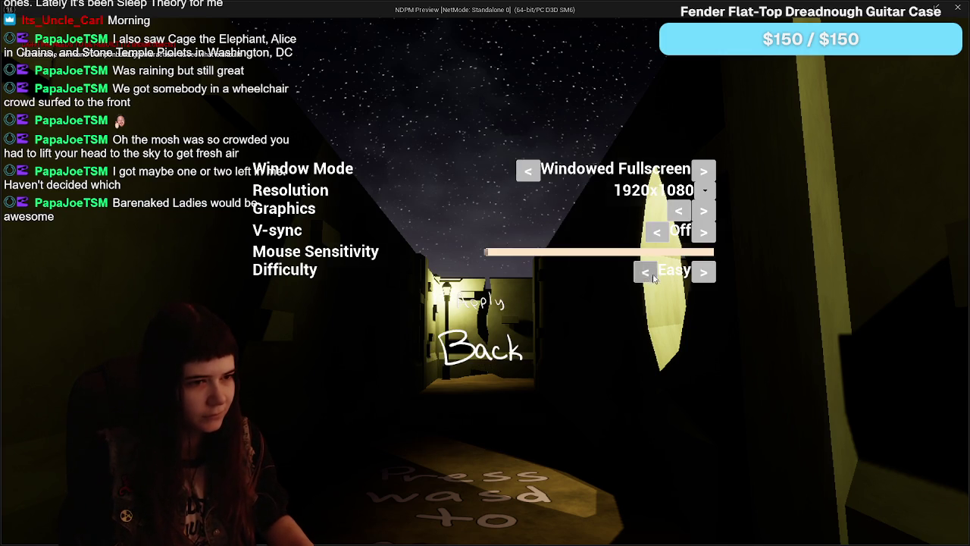
click(649, 277)
click(644, 277)
click(638, 277)
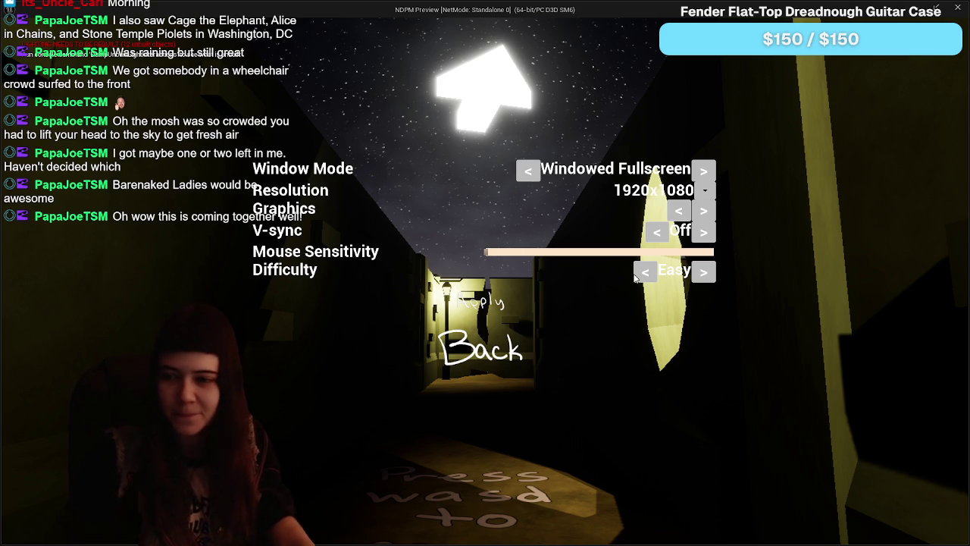
click(486, 354)
click(504, 304)
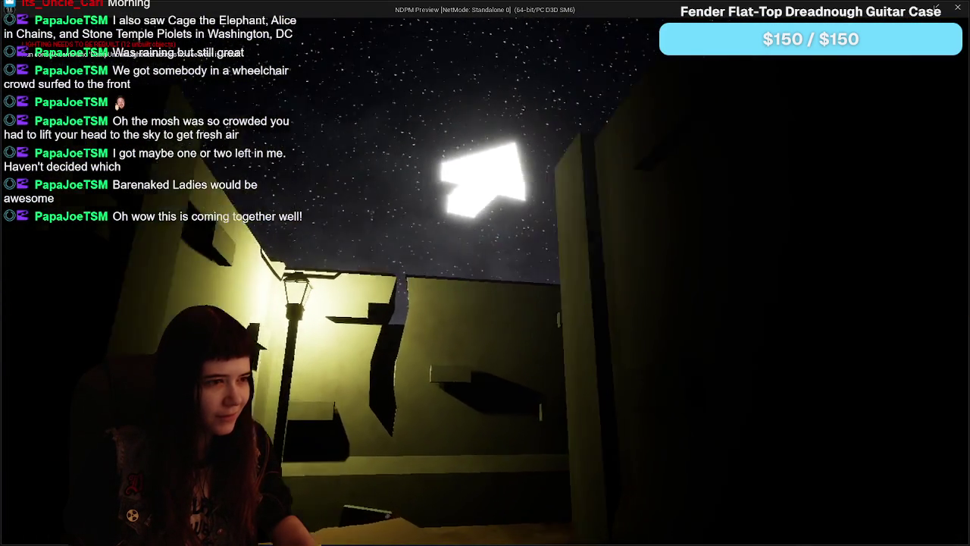
Step: Walk the lamp-lit alleys past the gate, lamp post and 'Press e to interact' sign
key(w)
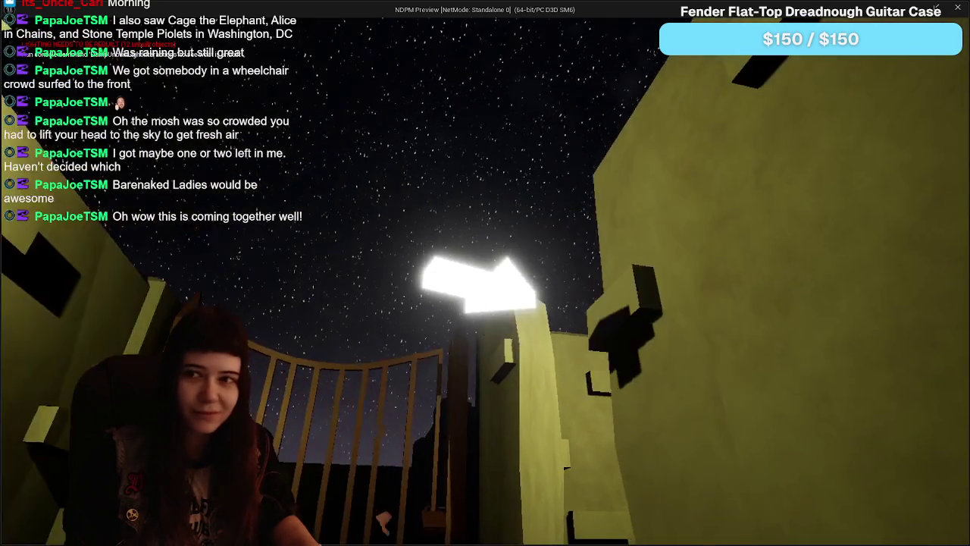
key(w)
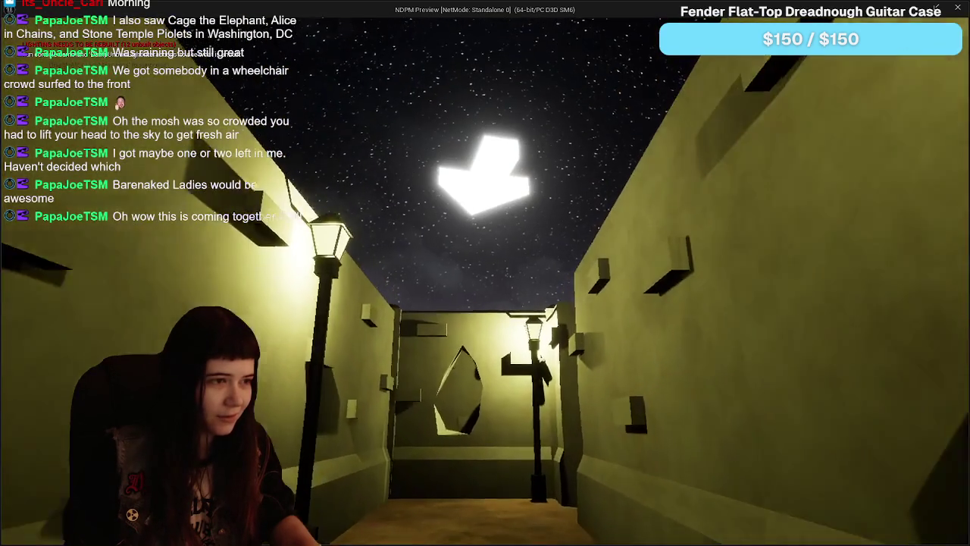
key(w)
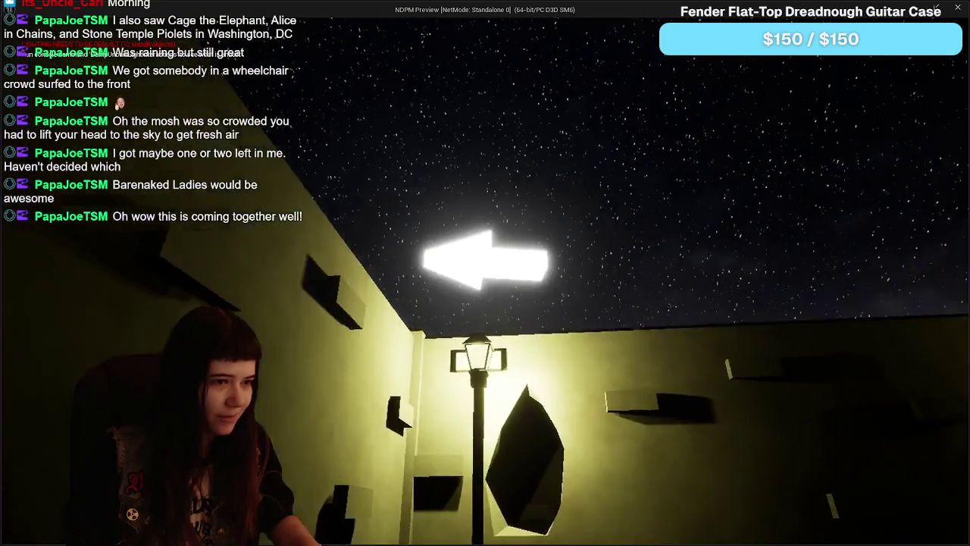
key(s)
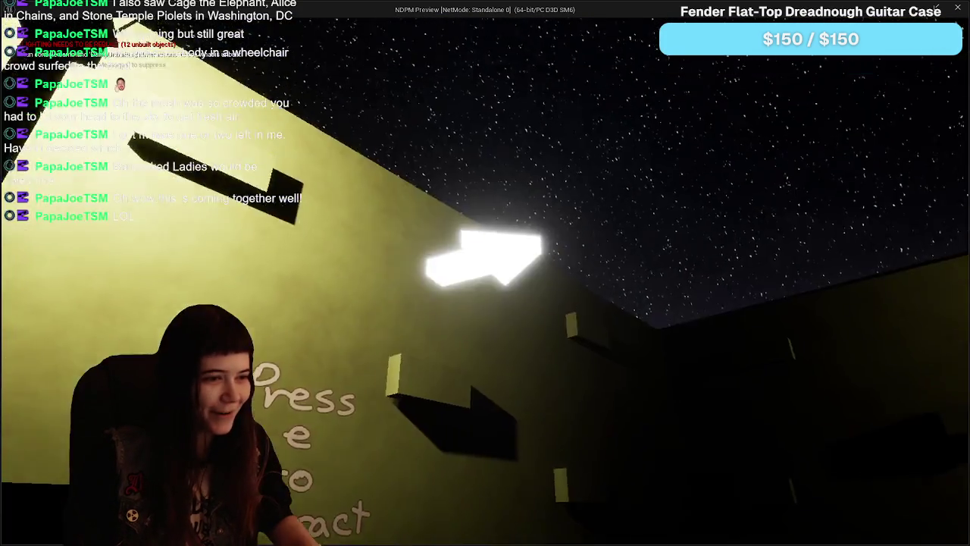
key(w)
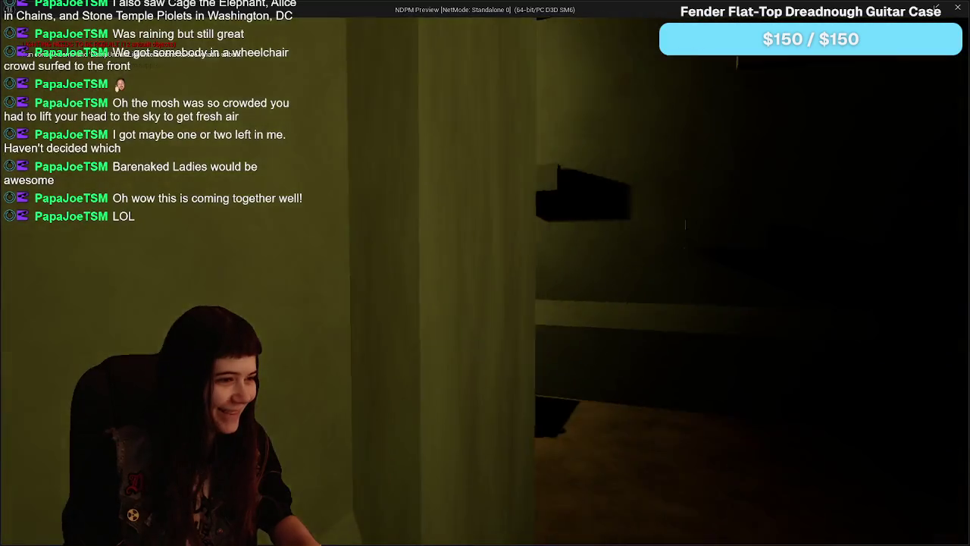
key(w)
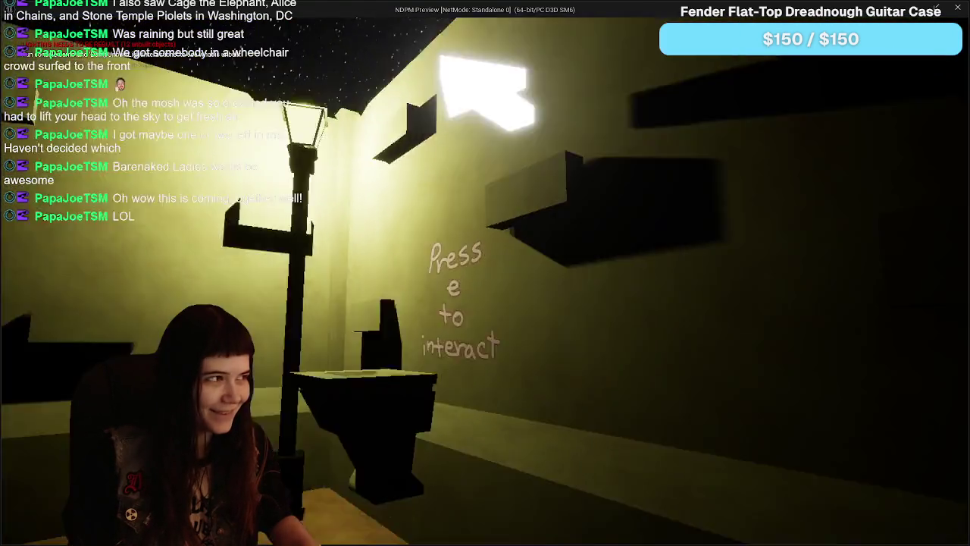
key(w)
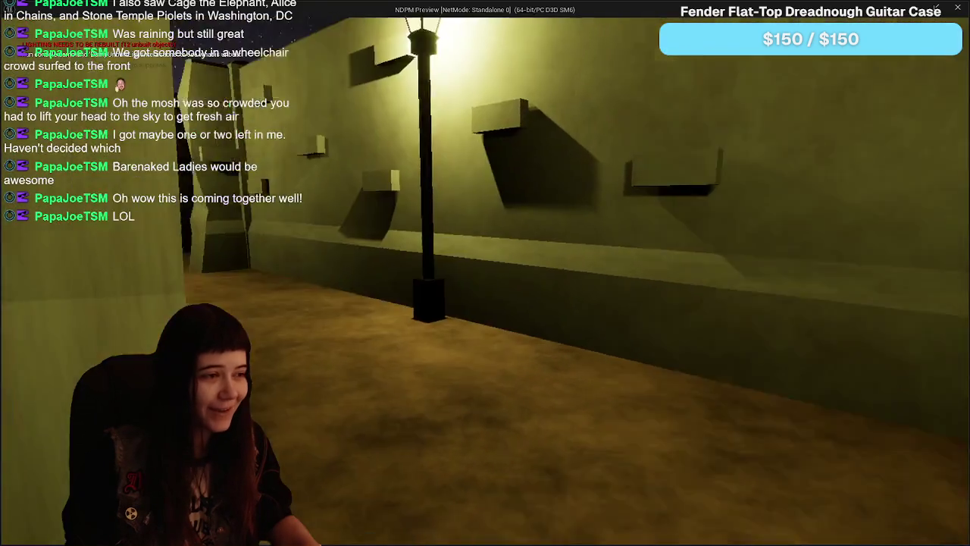
Step: Look around the dark wall and the glowing arrow, then stop the play session
key(w)
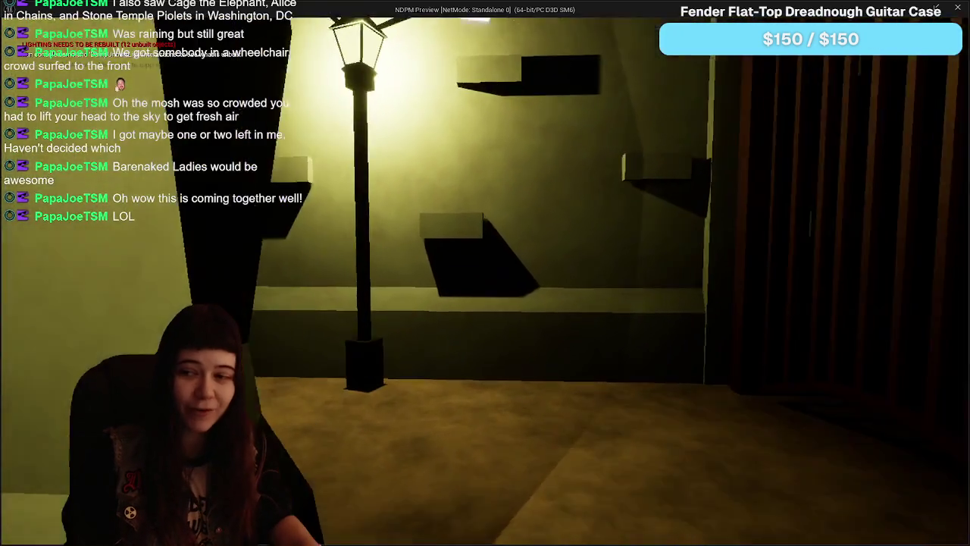
key(w)
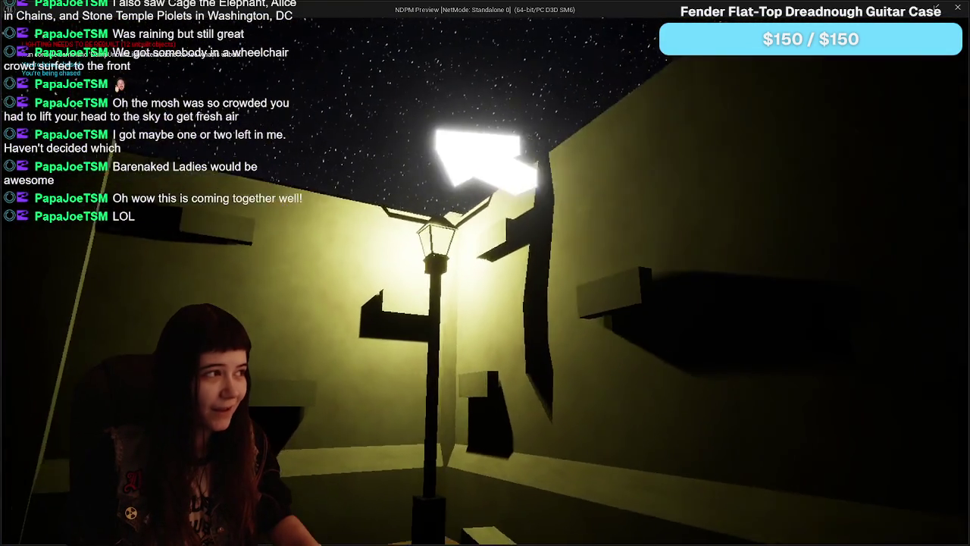
key(w)
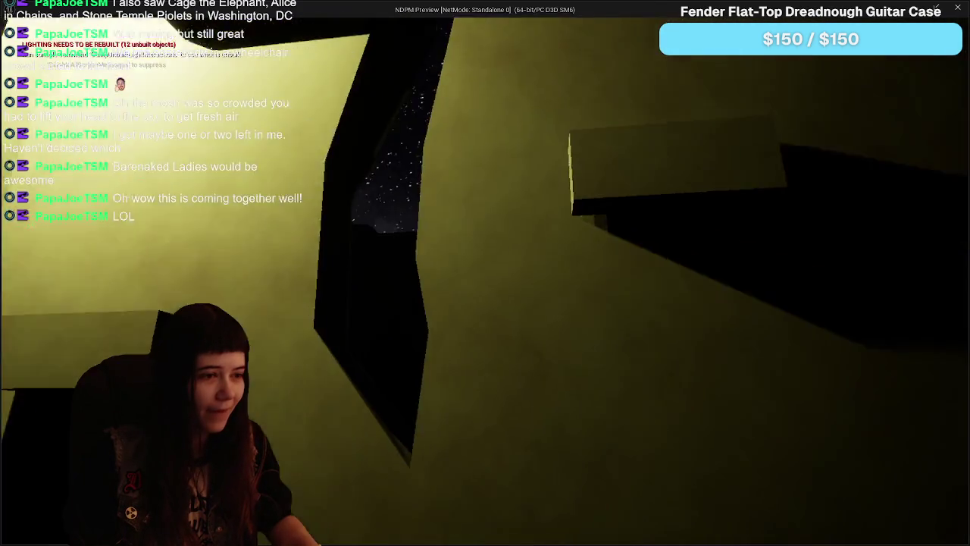
key(w)
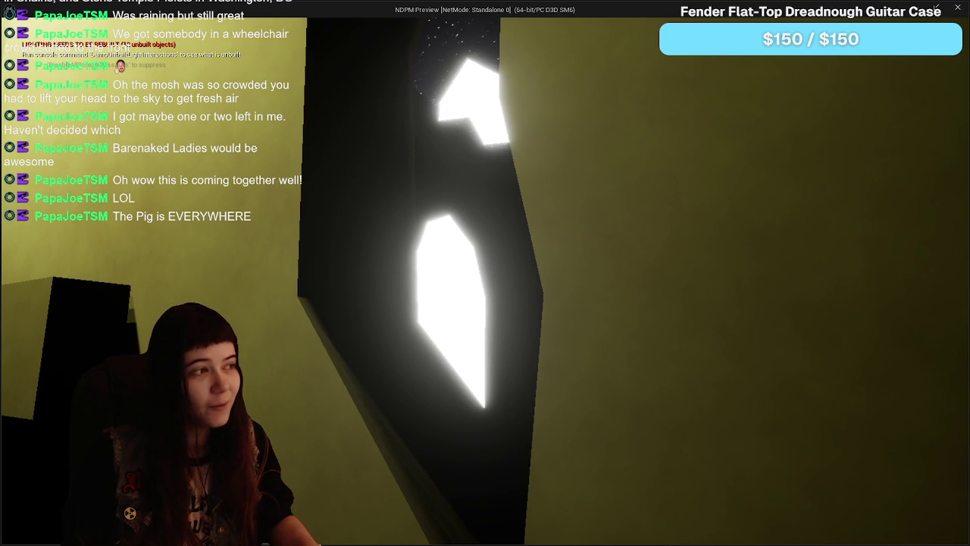
key(w)
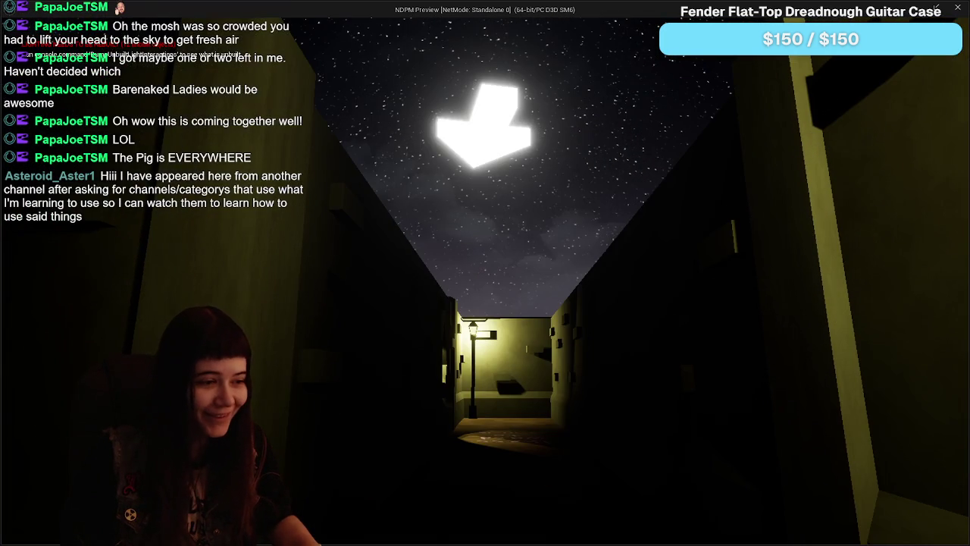
key(Escape)
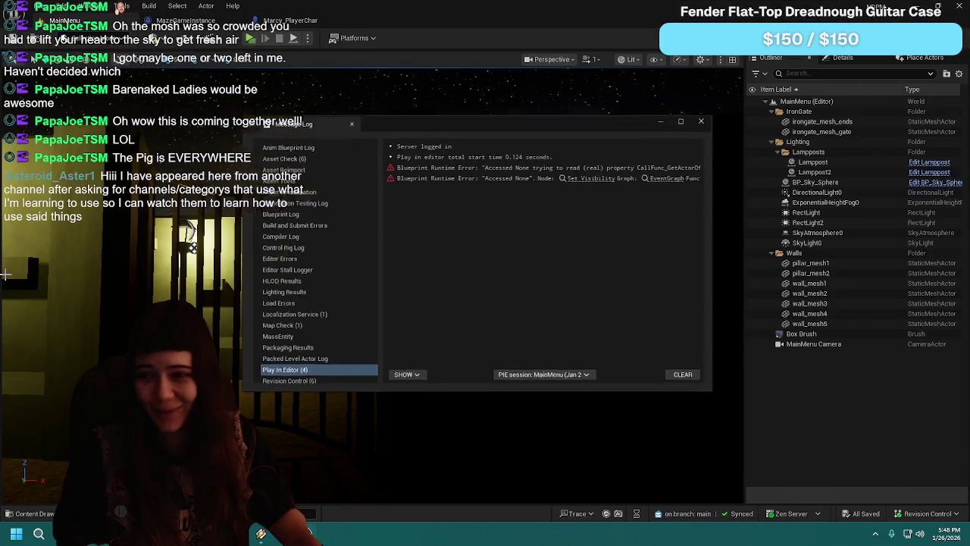
Step: Close the Message Log and errors notification, then open the MazeGameInstance graph
click(712, 115)
click(857, 486)
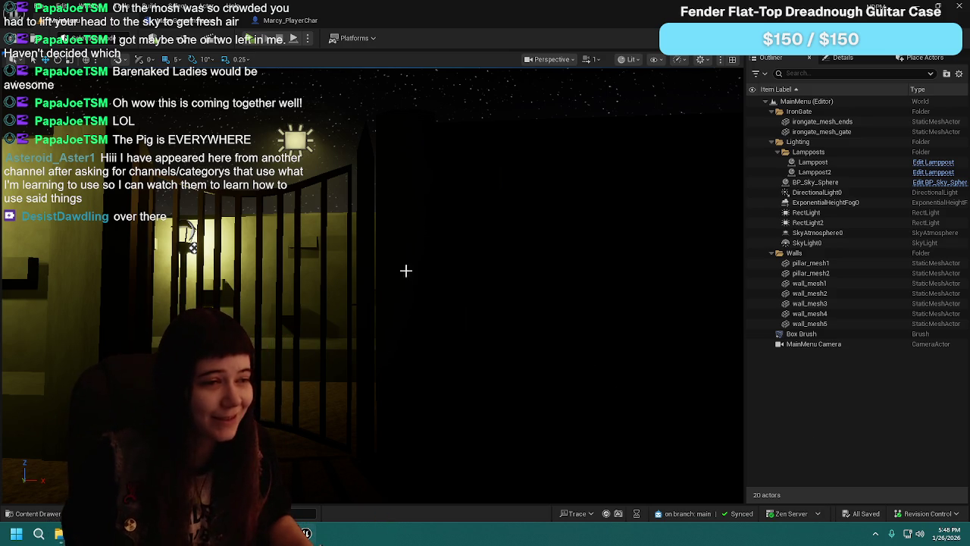
click(216, 24)
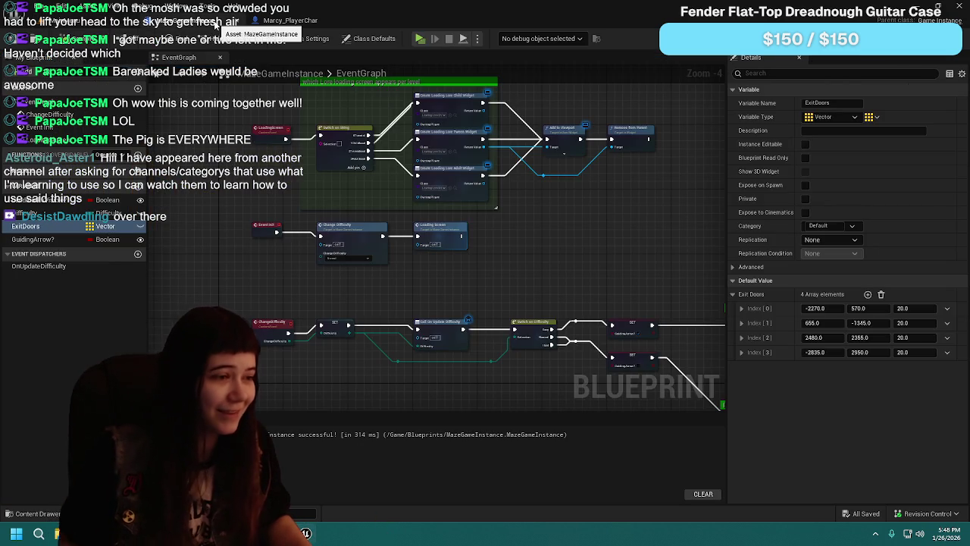
Step: Jump to the EasyModeArrow event in Marcy_PlayerChar and select the Get Forward Vector node
click(290, 21)
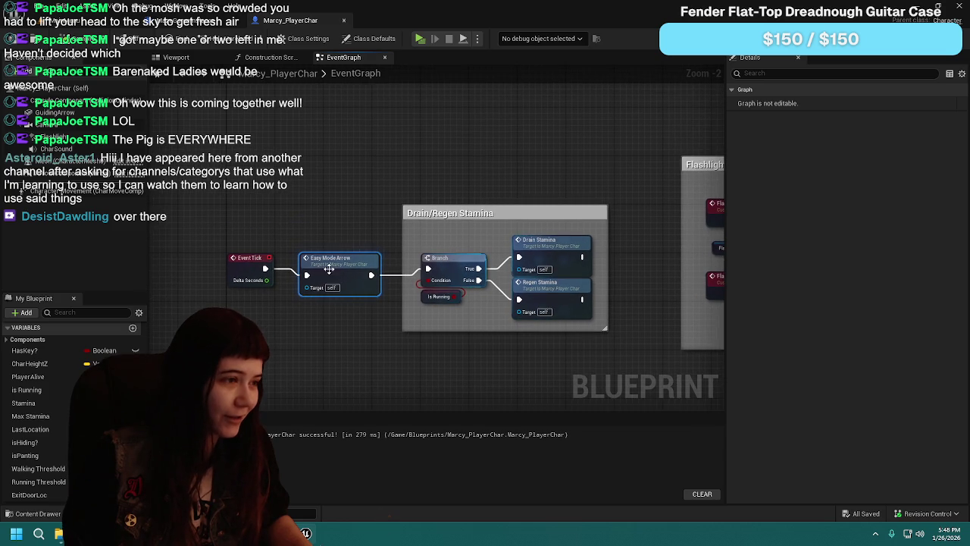
double_click(330, 267)
mouse_move(591, 235)
mouse_down()
mouse_move(250, 205)
mouse_move(527, 195)
mouse_move(503, 205)
mouse_up()
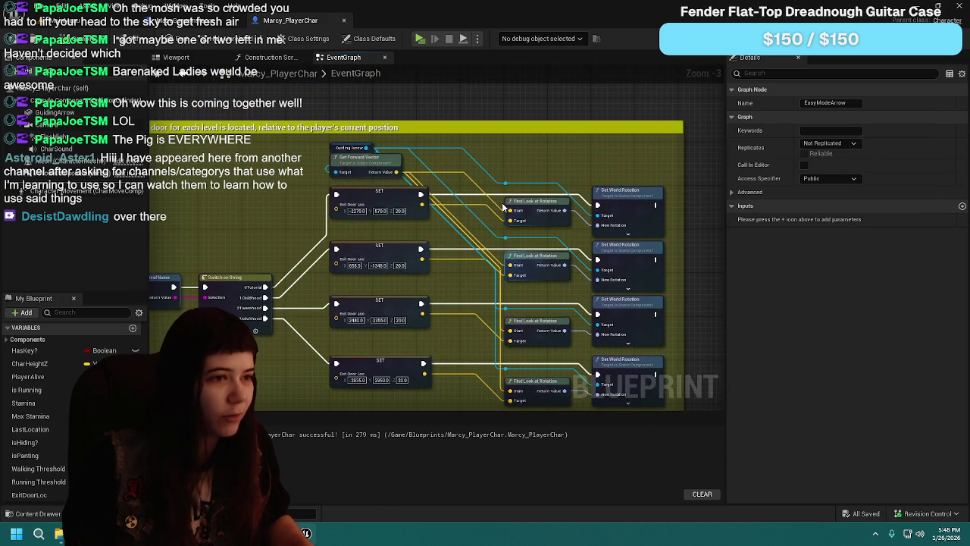
click(359, 159)
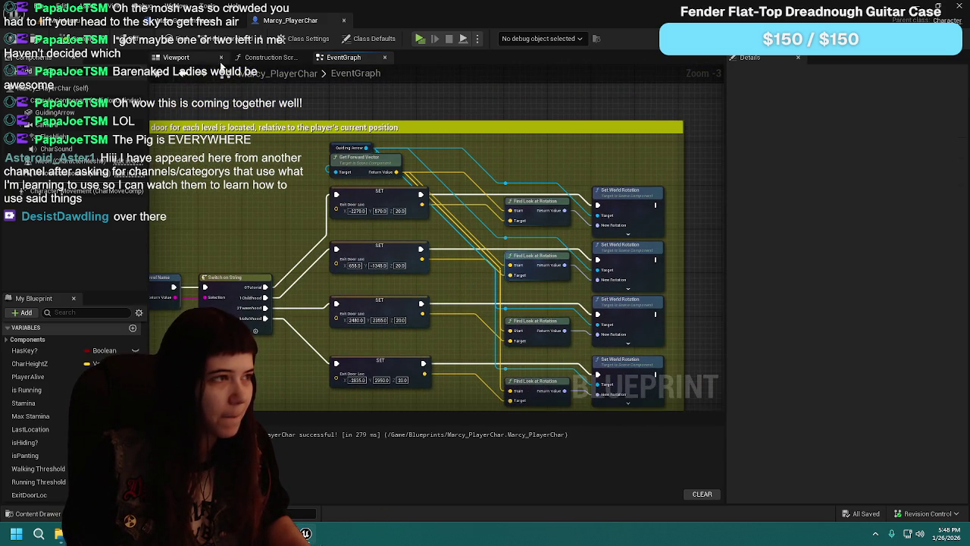
Step: Lower the GuidingArrow component's Z location from 120 to 70 and save the blueprint
click(207, 59)
click(54, 112)
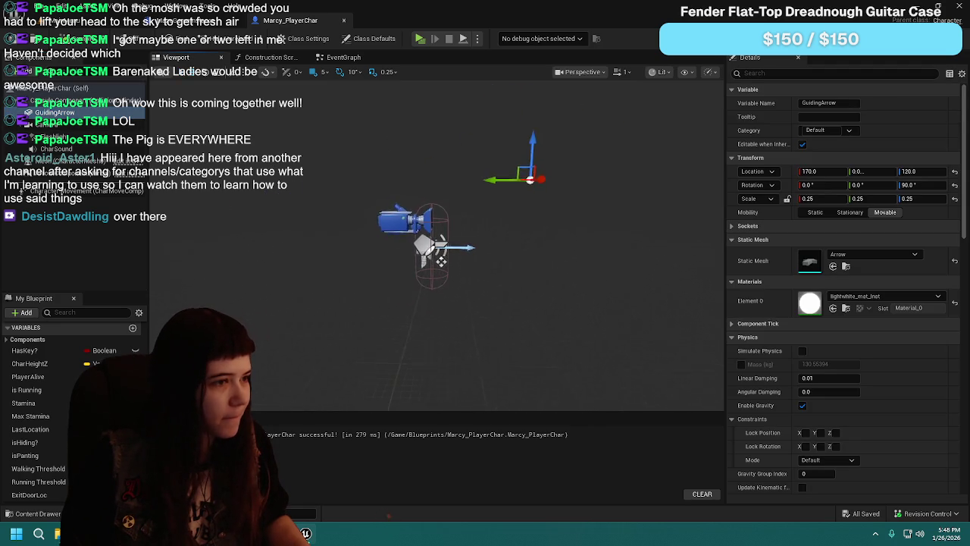
drag(424, 192, 409, 193)
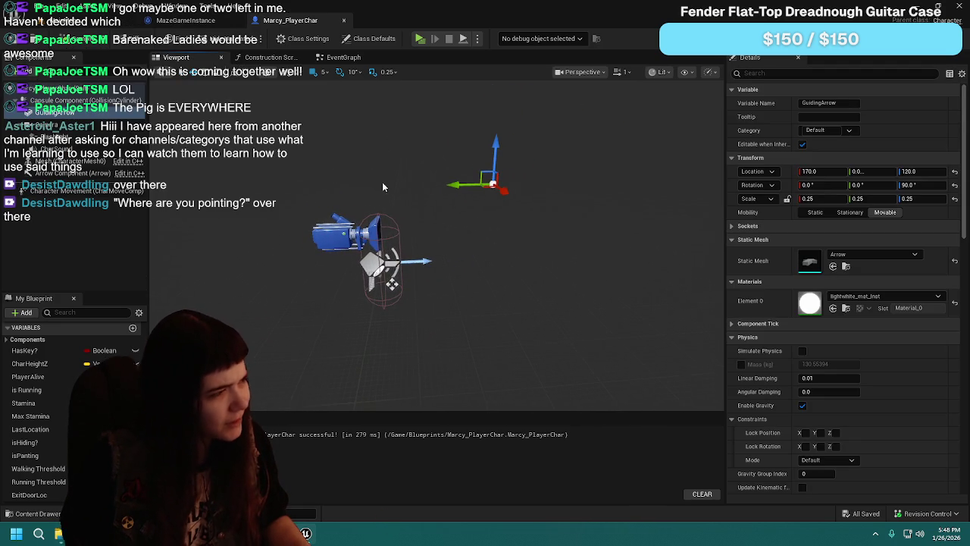
drag(36, 112, 55, 59)
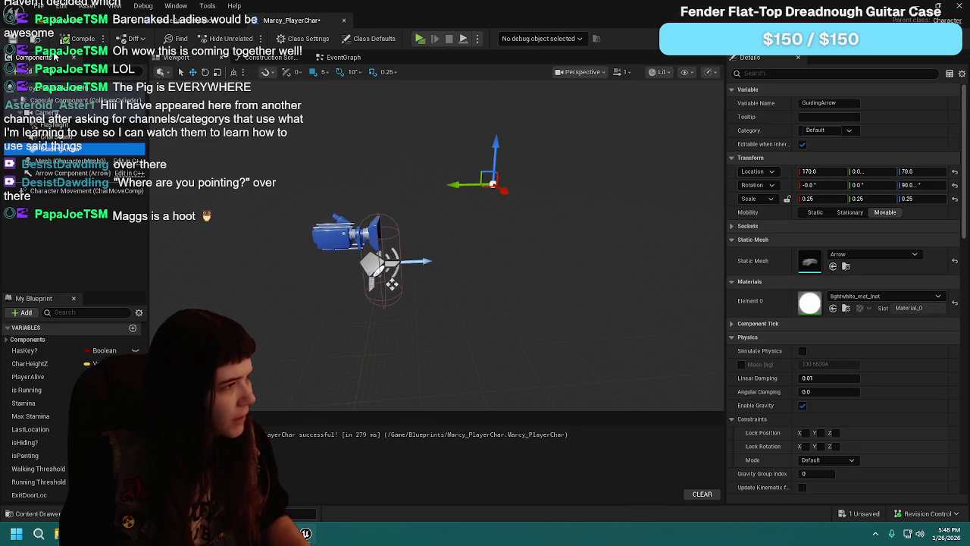
click(25, 39)
click(104, 25)
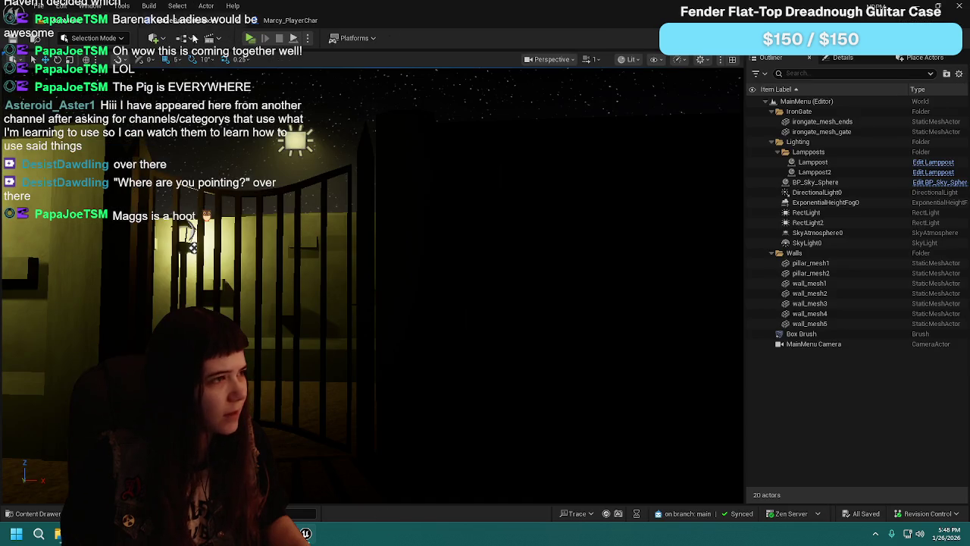
Step: Return to the MainMenu level, start a play session and begin a new game
click(220, 21)
click(218, 21)
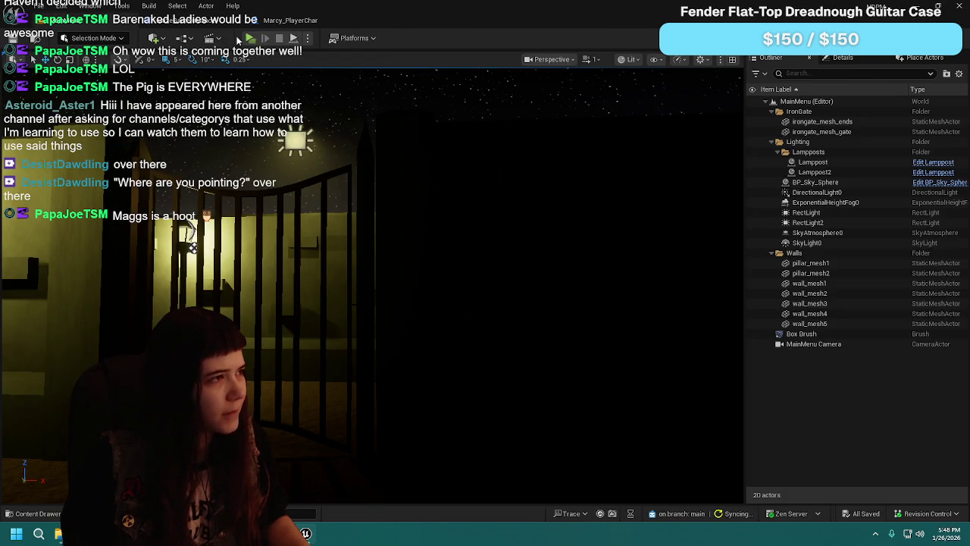
click(251, 39)
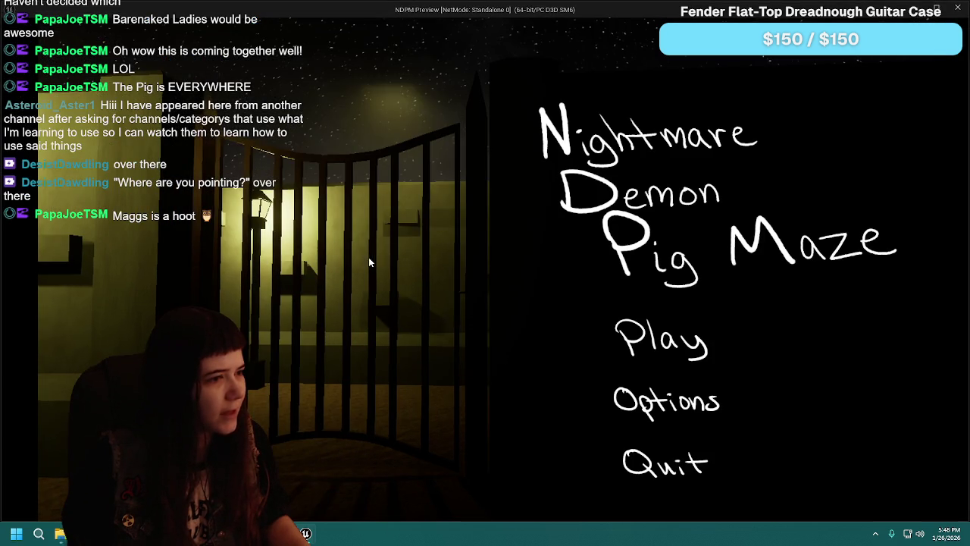
click(644, 353)
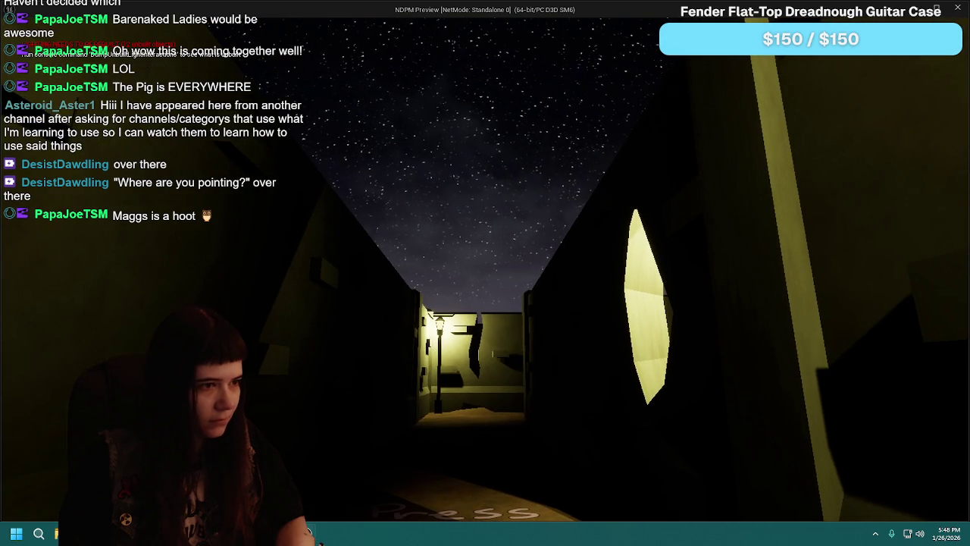
Step: Pause the game and set the difficulty to Easy in the options
key(Escape)
click(530, 347)
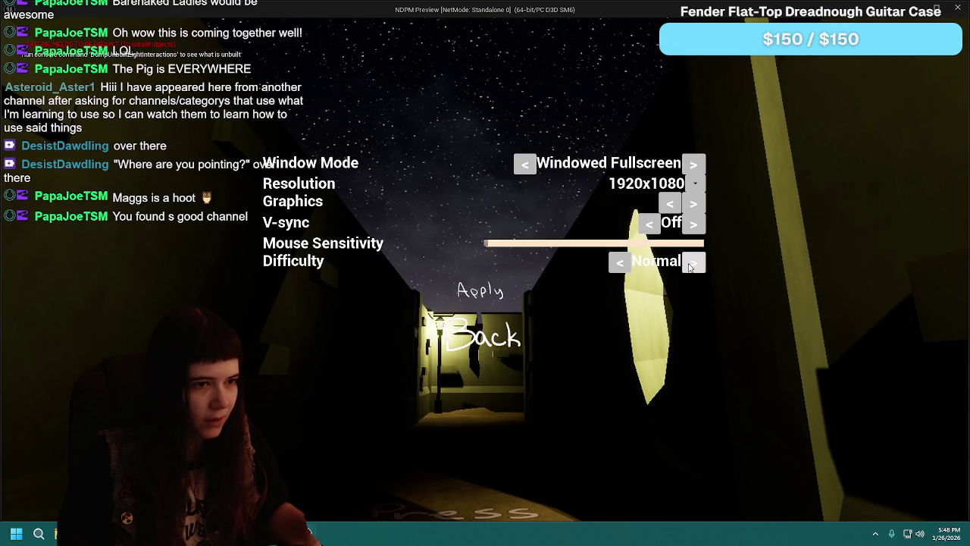
click(620, 261)
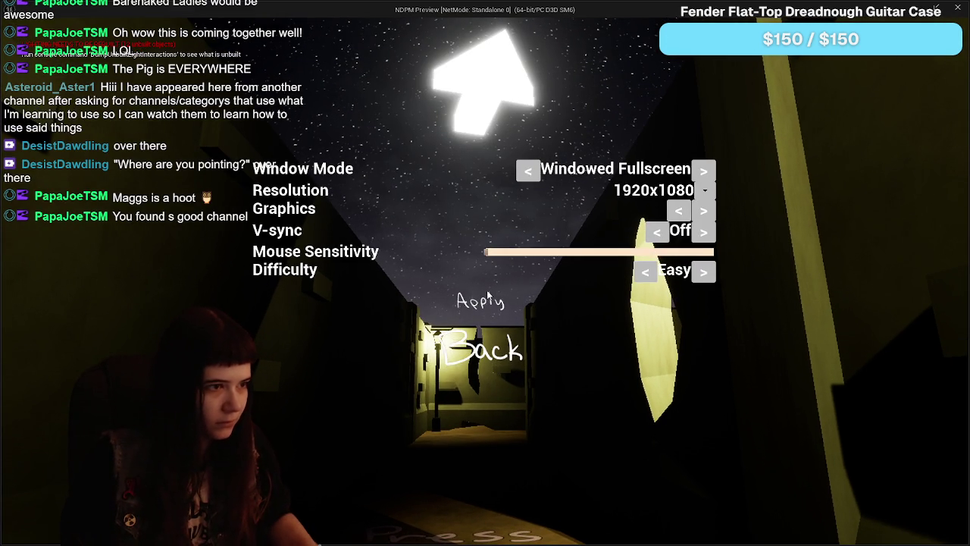
click(494, 355)
Step: Walk down the dark alley past the lamppost, then stop the preview and open MazeGameInstance
key(w)
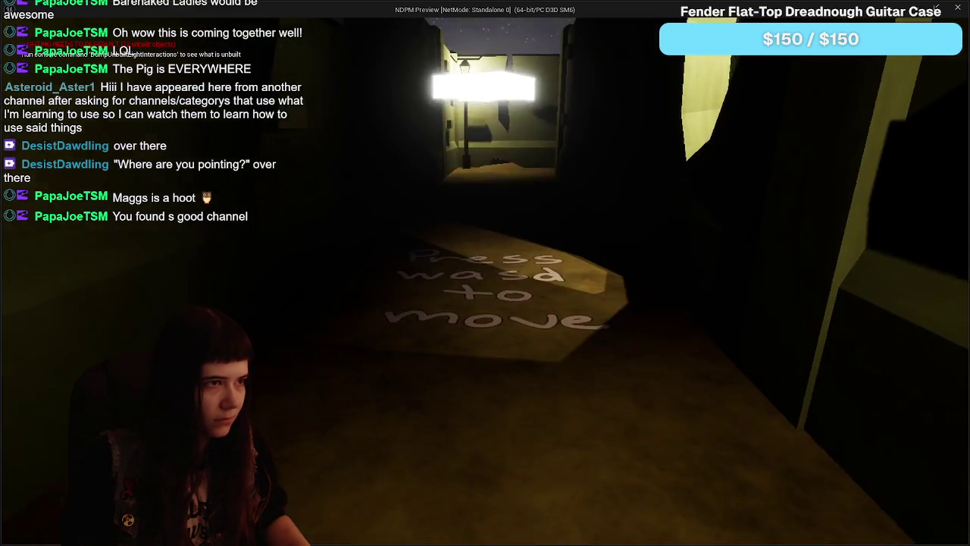
key(w)
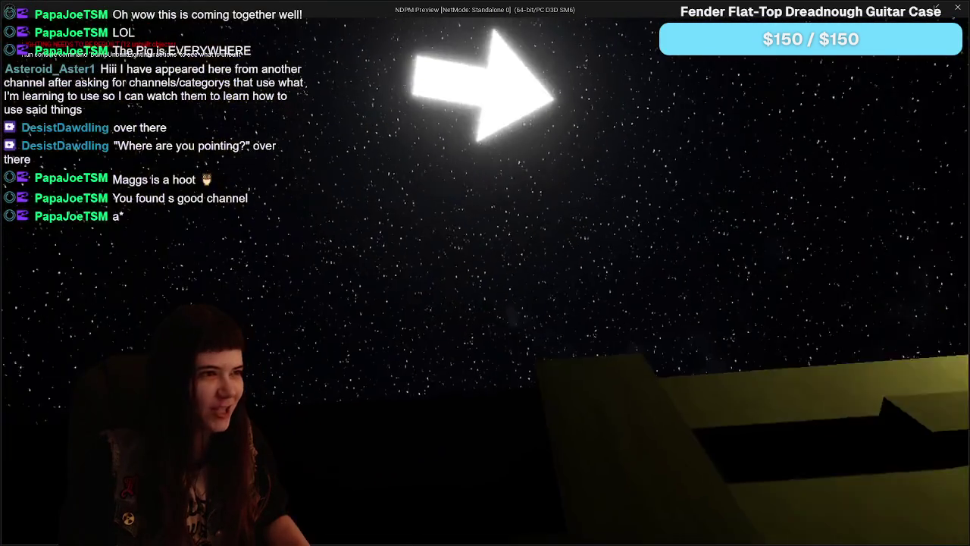
key(w)
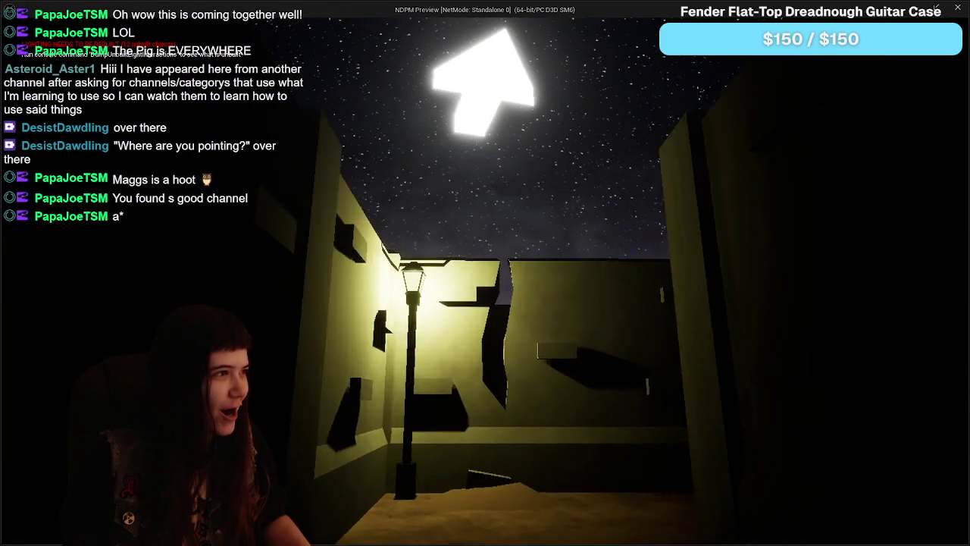
key(w)
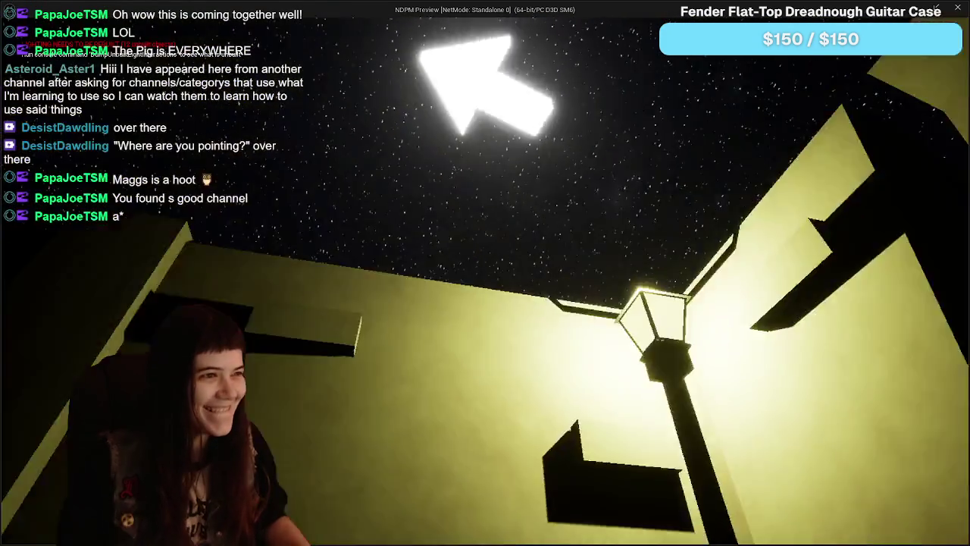
key(w)
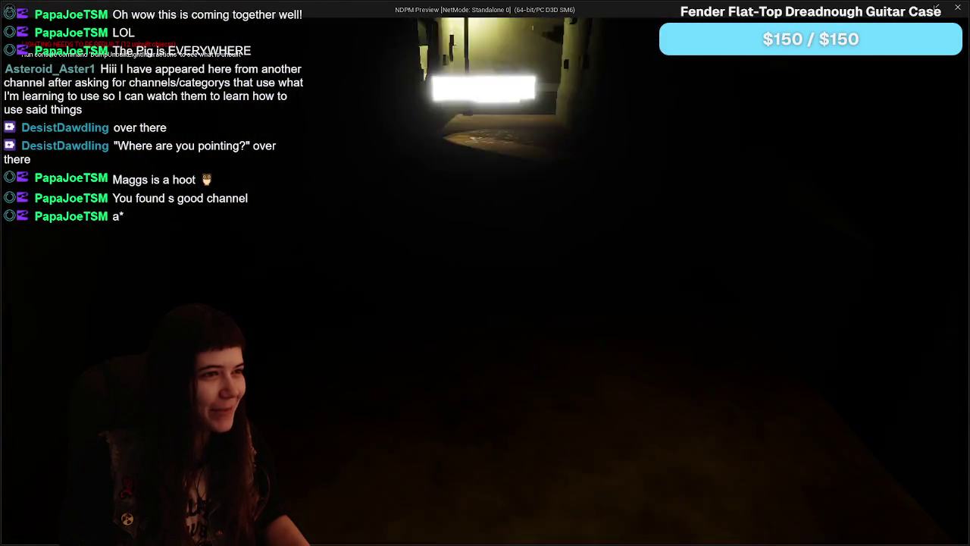
key(w)
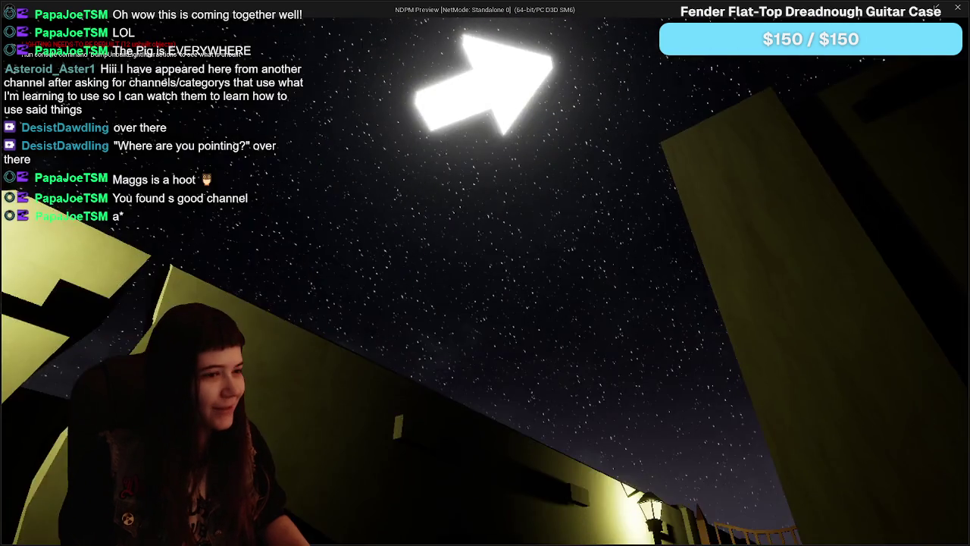
key(w)
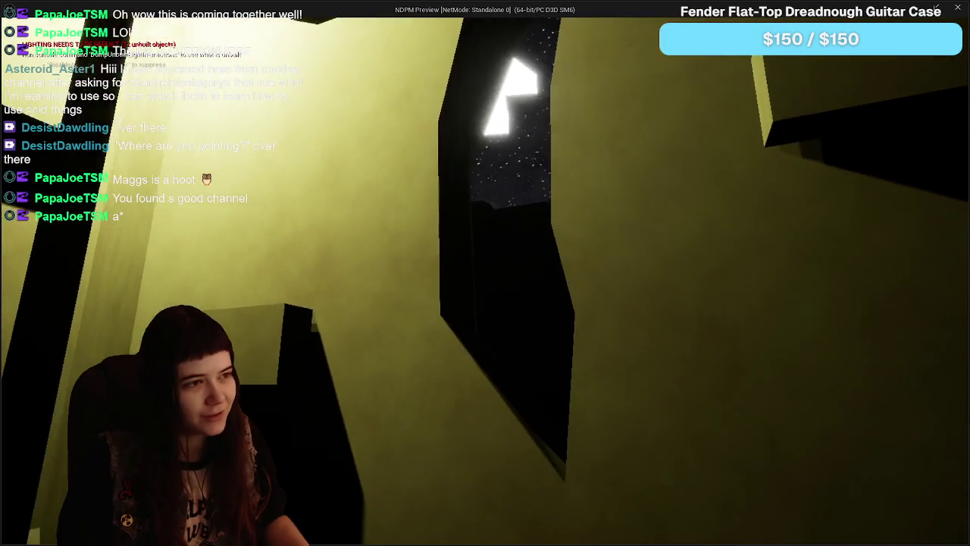
key(w)
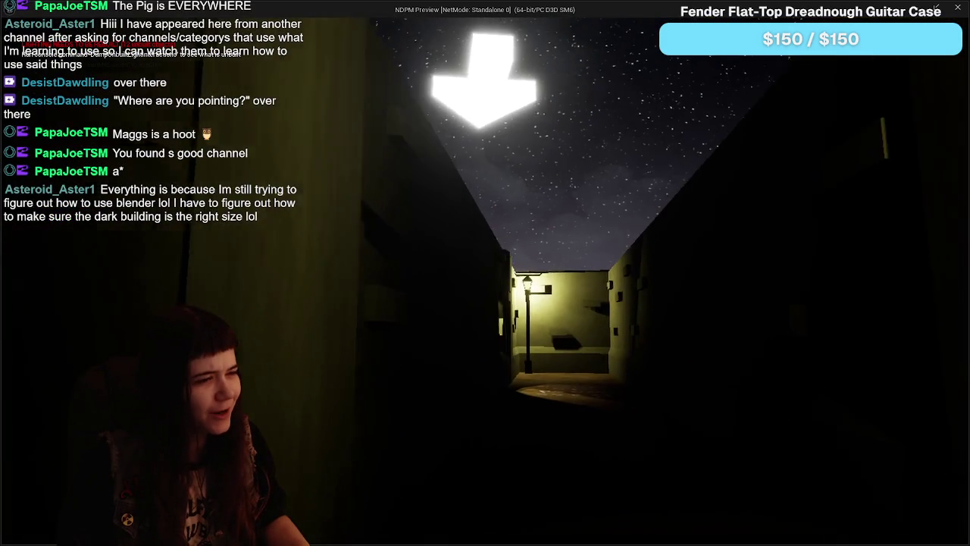
key(w)
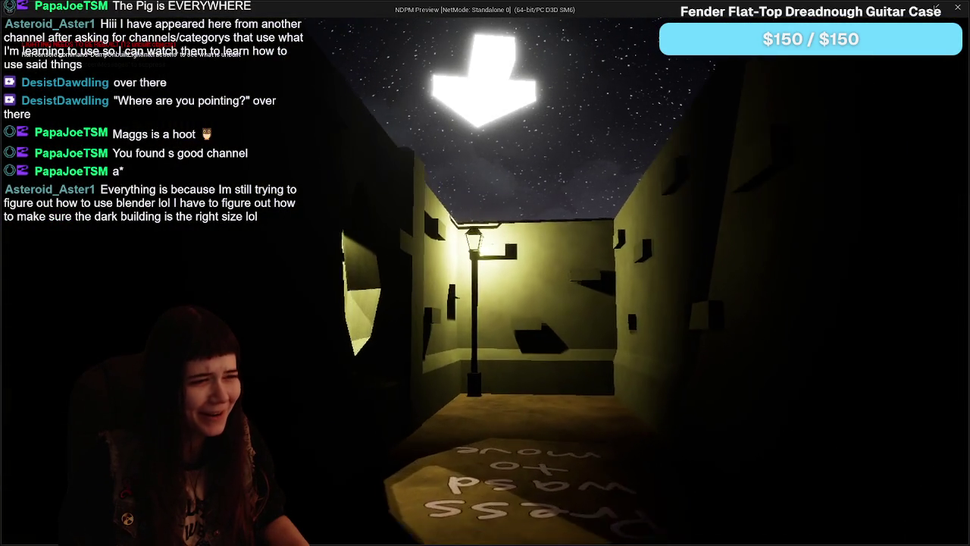
key(w)
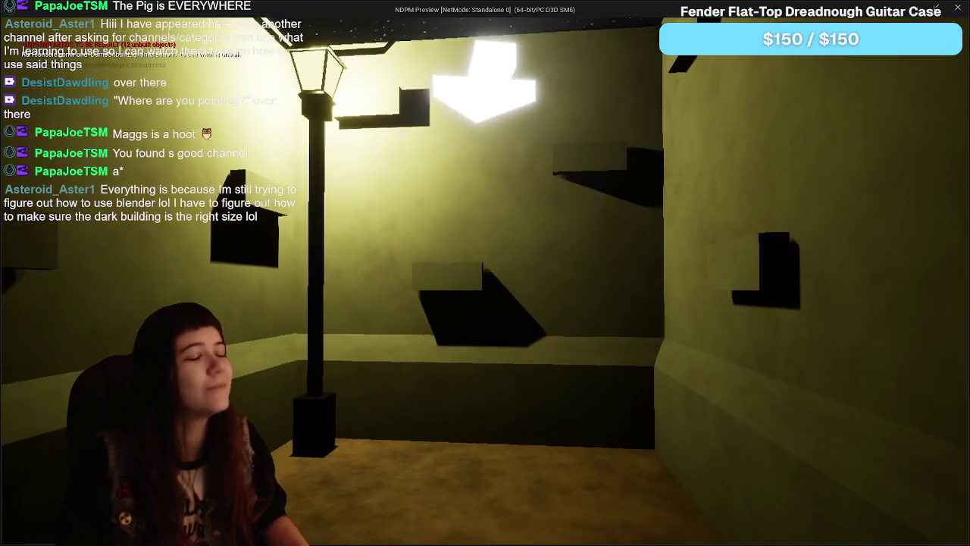
key(Escape)
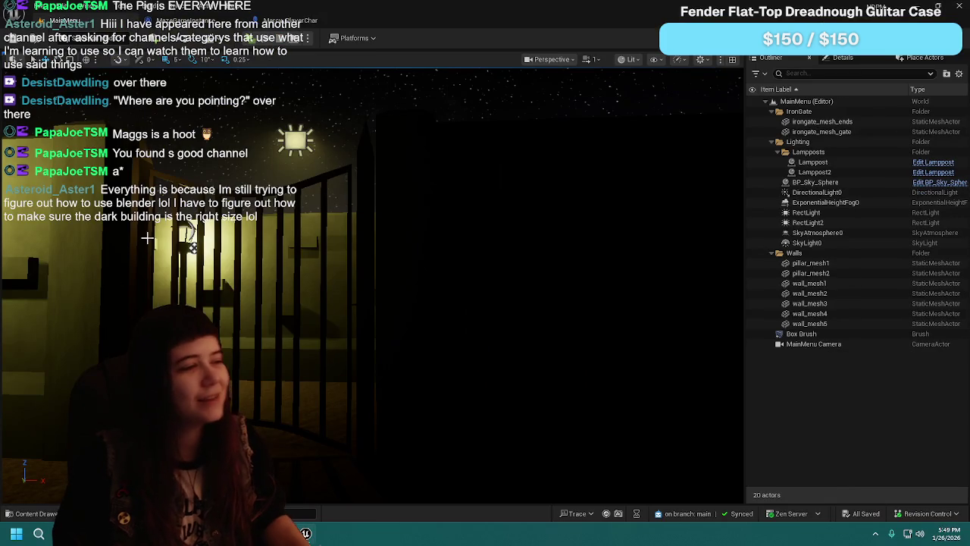
click(195, 25)
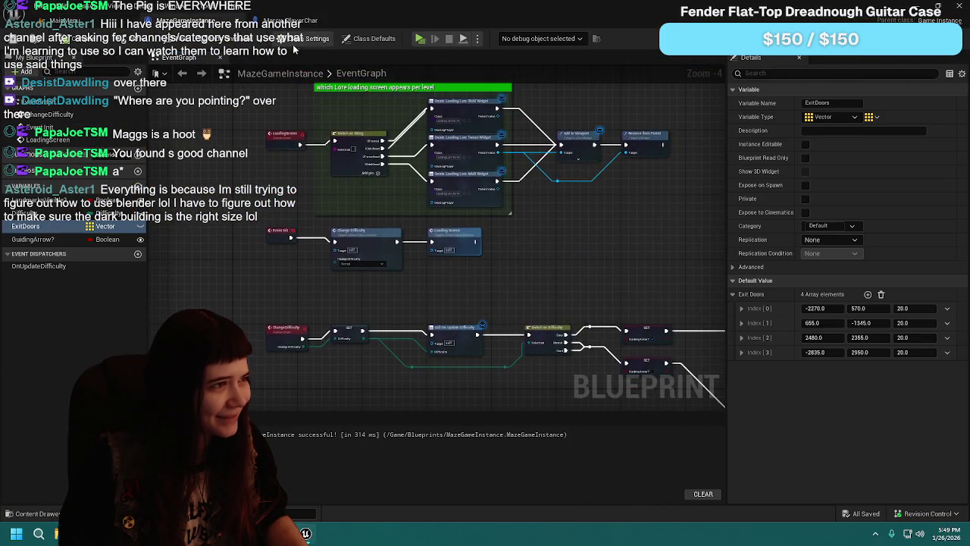
Step: Switch to the Marcy_PlayerChar blueprint tab
click(299, 21)
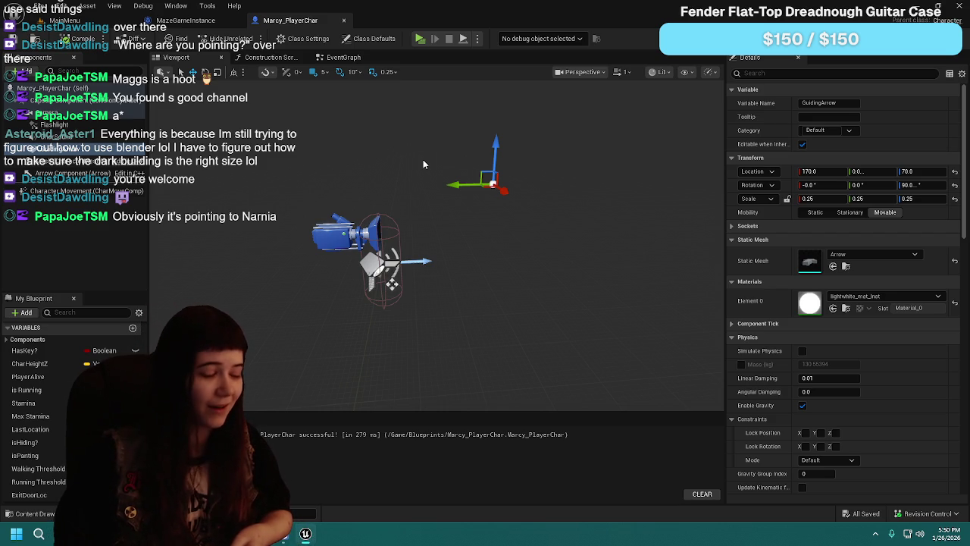
Step: Frame the commented exit-door group and its rotation nodes, and select Get Forward Vector
click(350, 58)
drag(352, 300, 439, 288)
scroll(391, 258, down, 2)
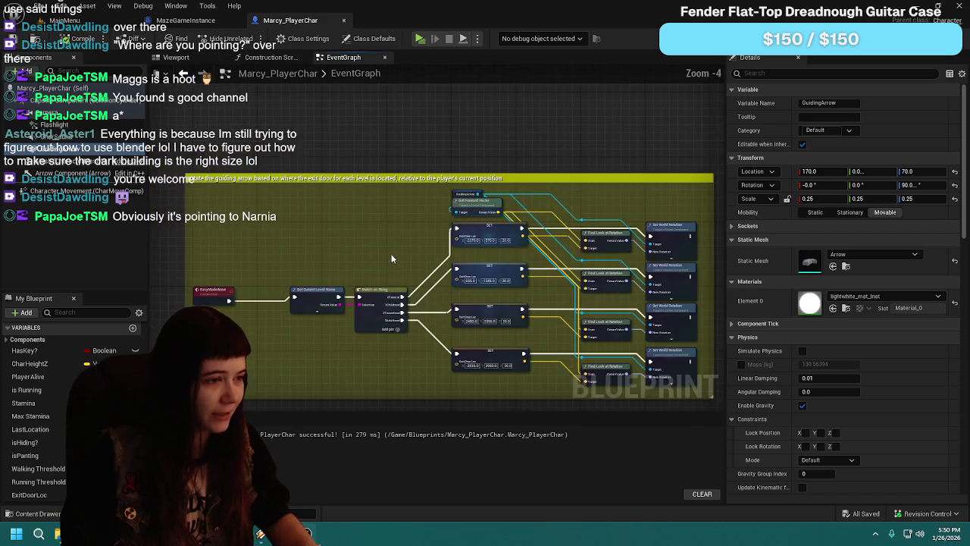
scroll(424, 205, up, 2)
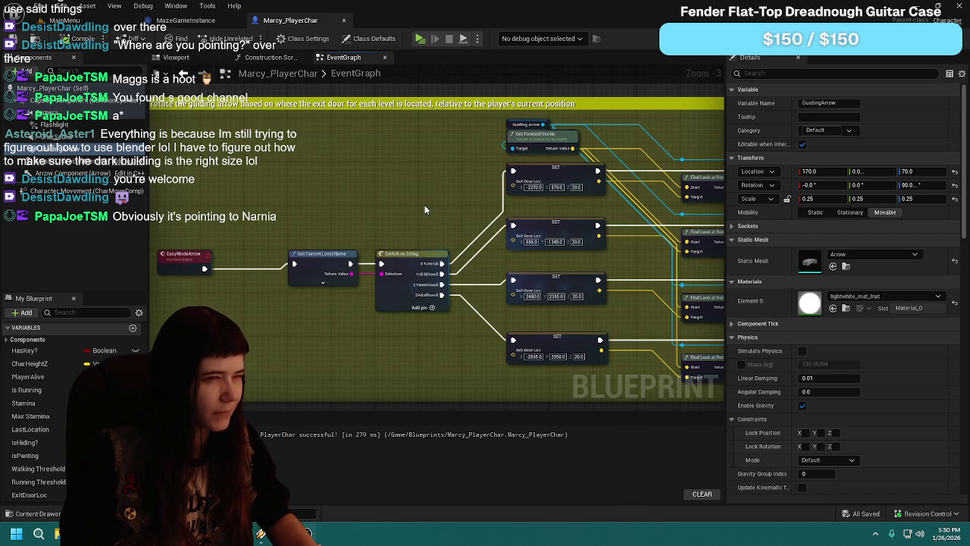
drag(425, 205, 222, 210)
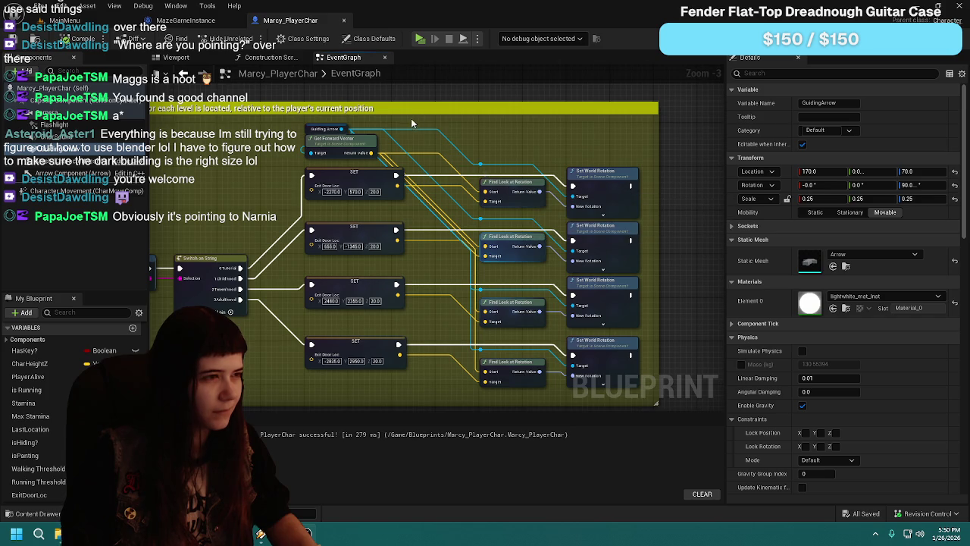
scroll(369, 134, up, 1)
click(371, 183)
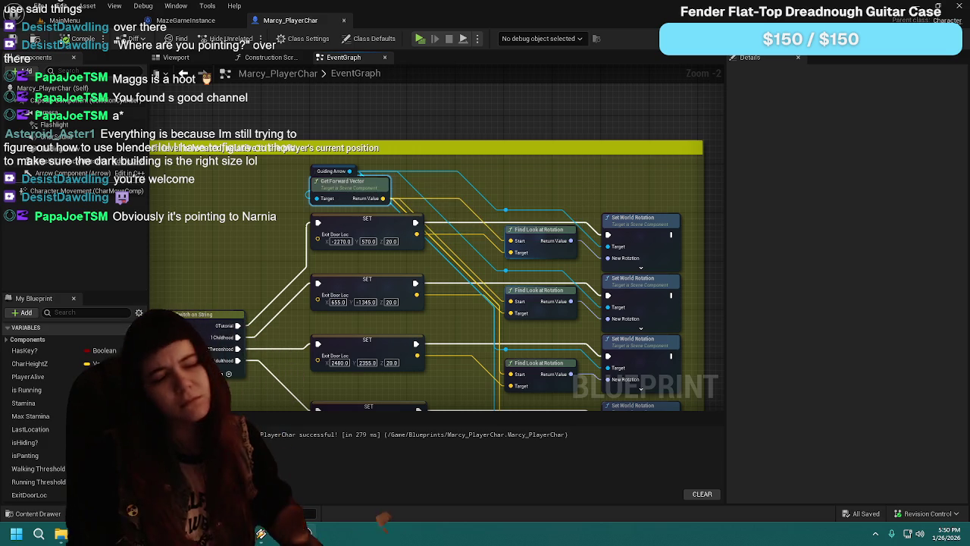
Step: Open the Arrow static mesh from the Content > Meshes folder
click(33, 515)
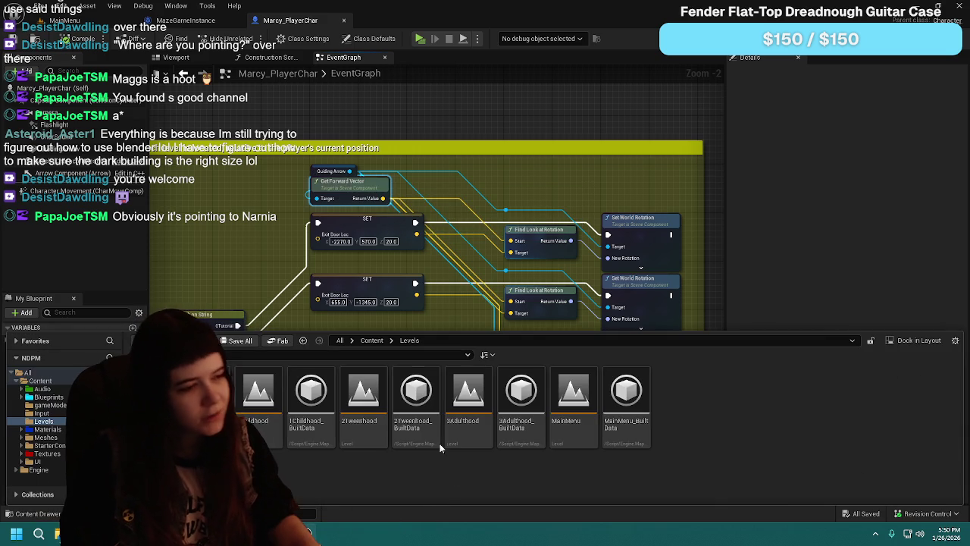
click(371, 340)
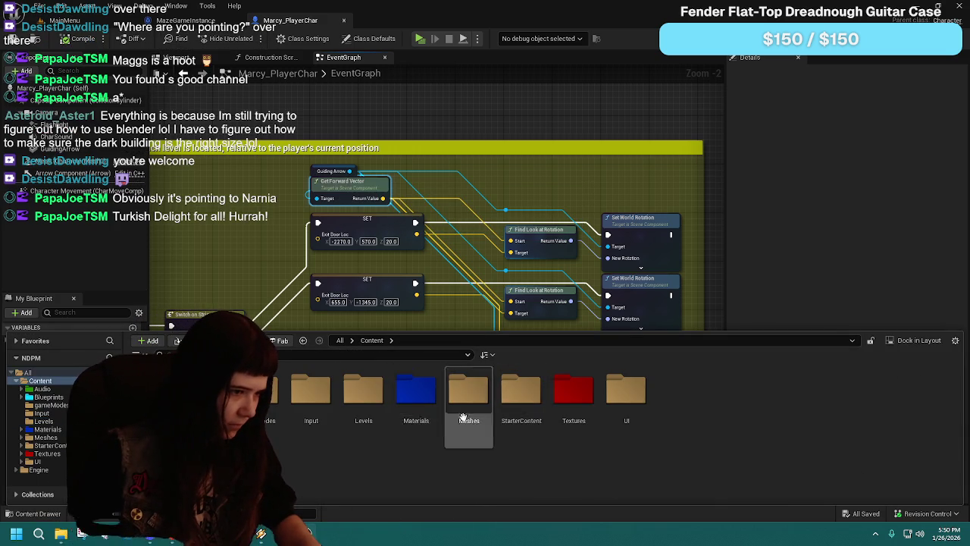
double_click(469, 395)
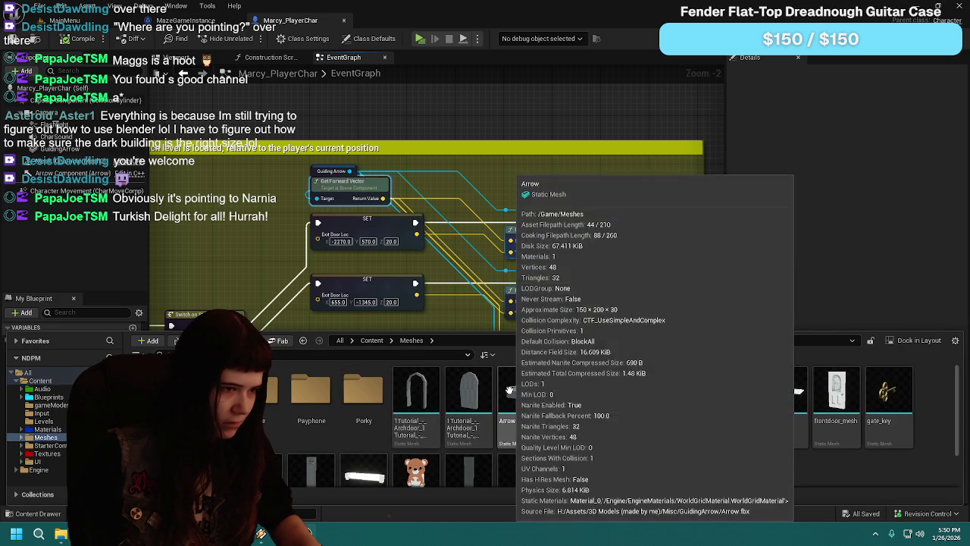
double_click(509, 391)
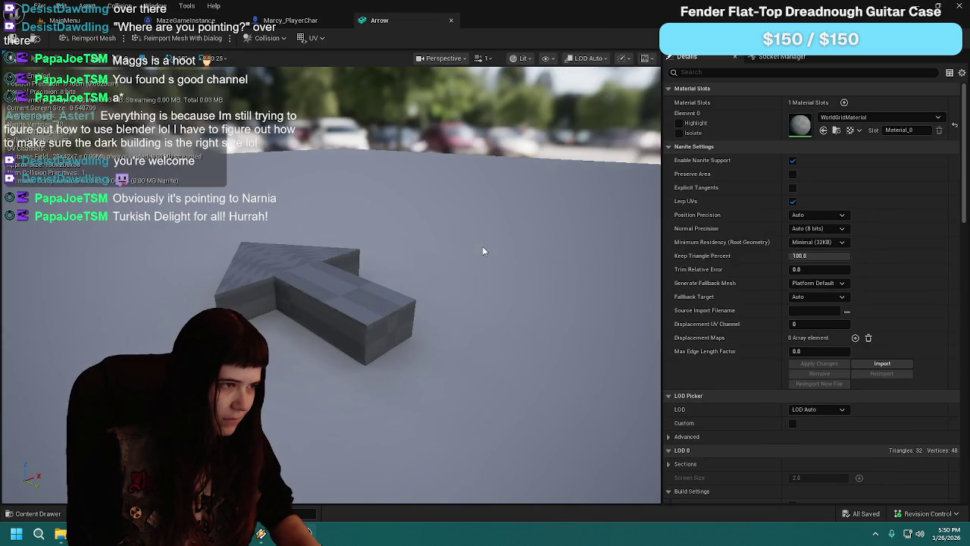
Step: Orbit the Arrow mesh to check its direction, then return to Marcy_PlayerChar
mouse_move(476, 241)
mouse_down()
mouse_move(319, 265)
mouse_move(304, 258)
mouse_move(326, 251)
mouse_move(351, 220)
mouse_up()
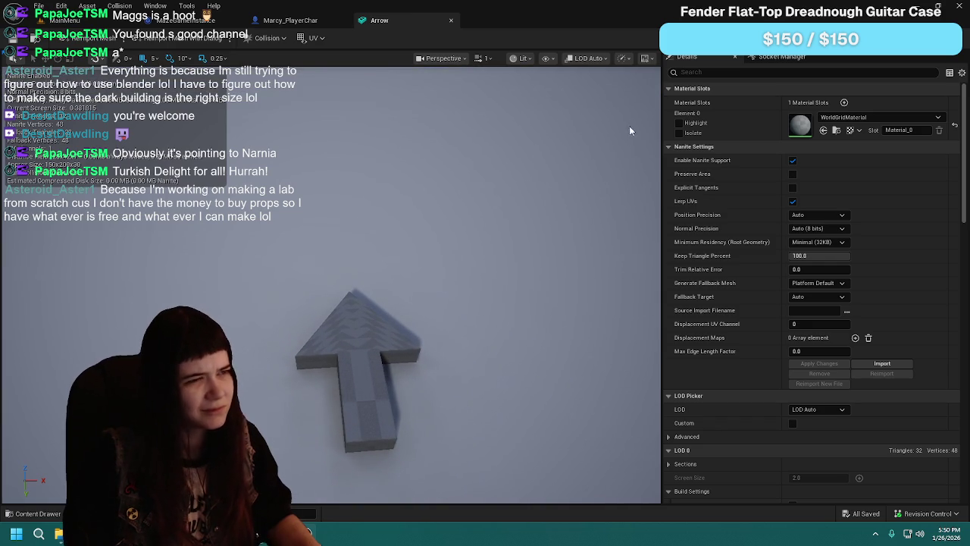
click(482, 59)
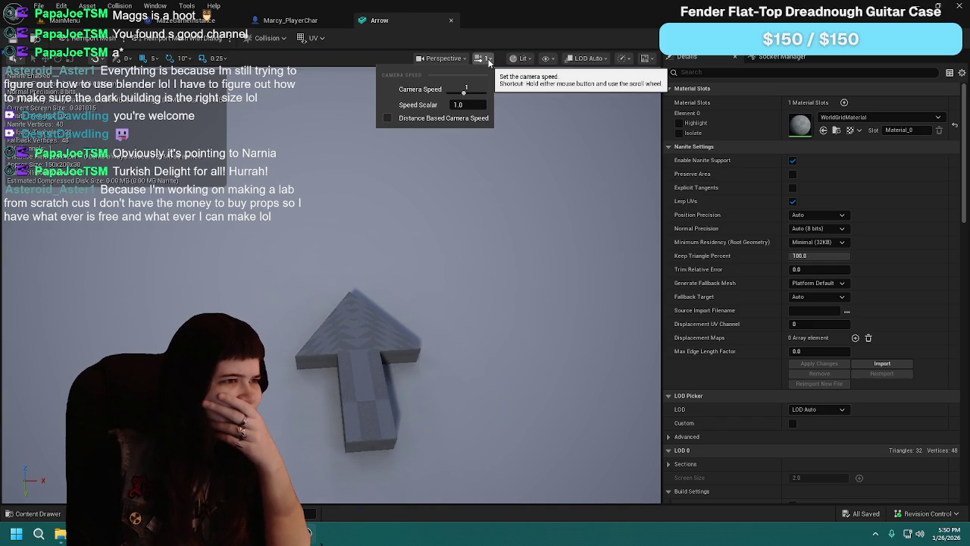
click(460, 65)
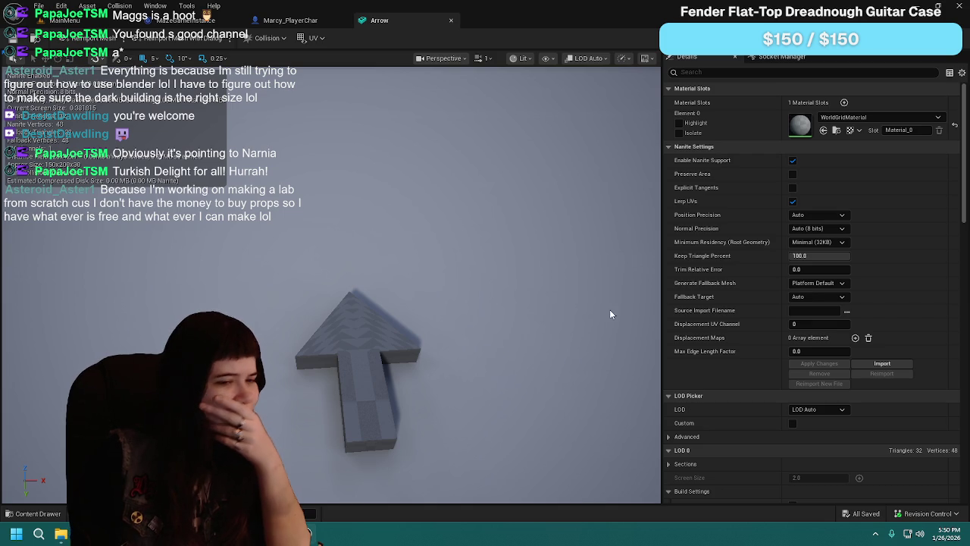
scroll(778, 354, down, 5)
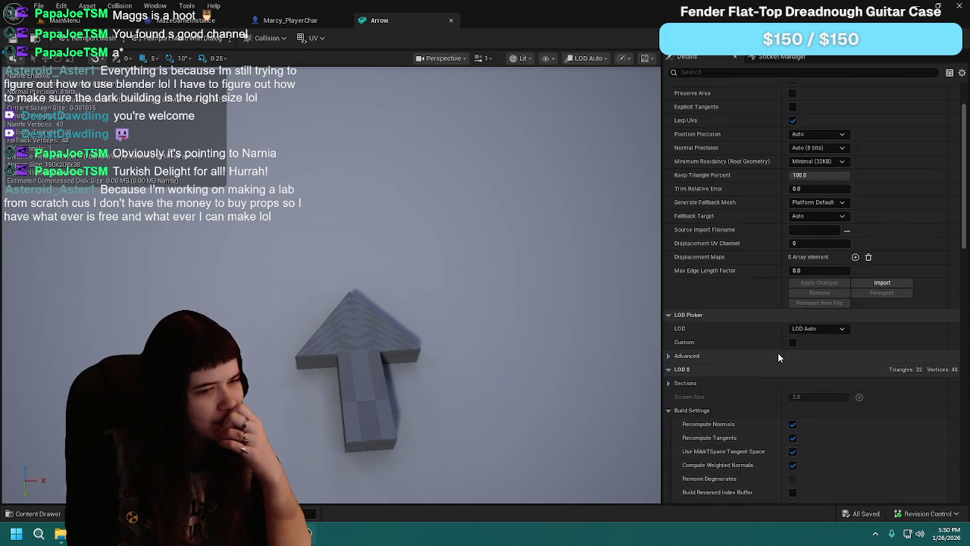
click(290, 21)
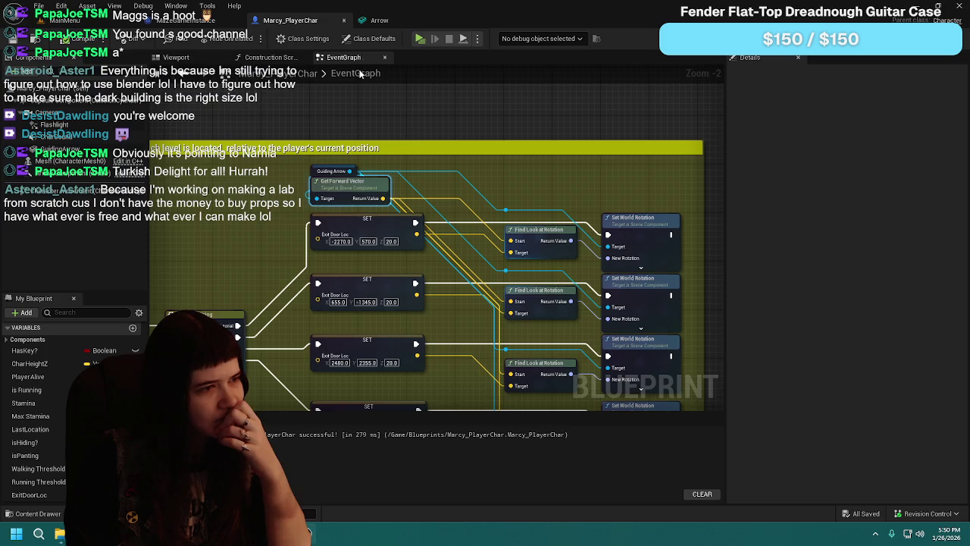
Step: Select the GuidingArrow component in the Viewport and turn on its Rendering Visible option
click(176, 58)
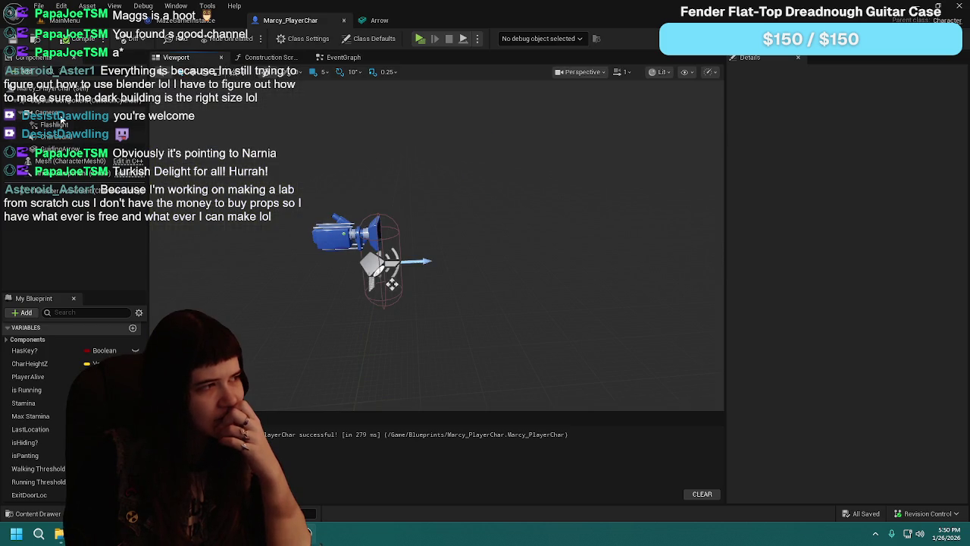
click(69, 149)
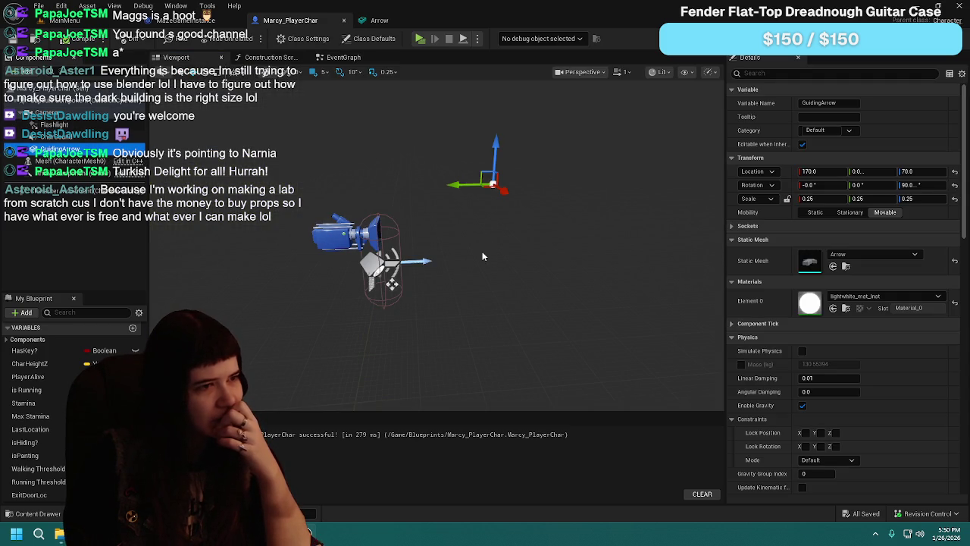
mouse_move(475, 272)
mouse_down()
mouse_move(508, 242)
mouse_move(568, 243)
mouse_move(487, 270)
mouse_up()
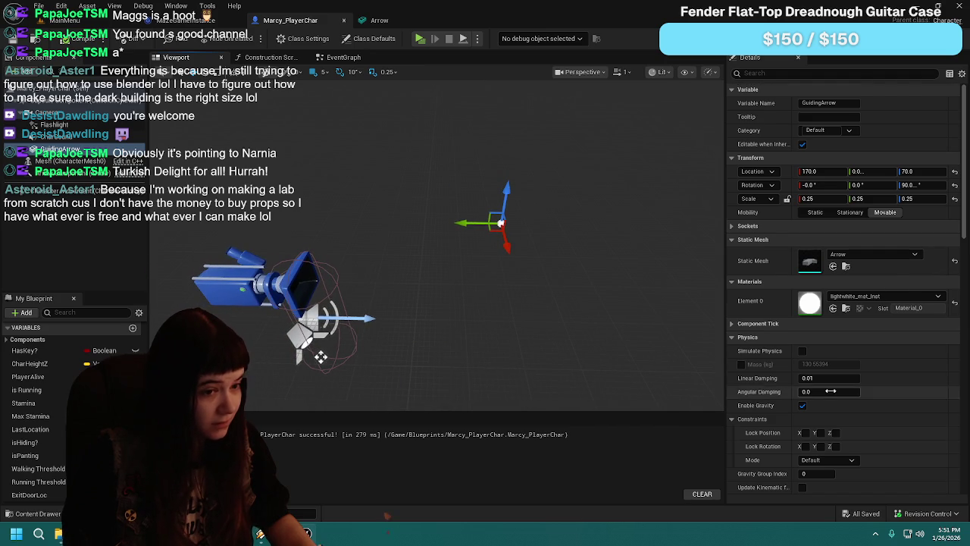
scroll(831, 386, down, 15)
scroll(832, 386, down, 4)
click(803, 359)
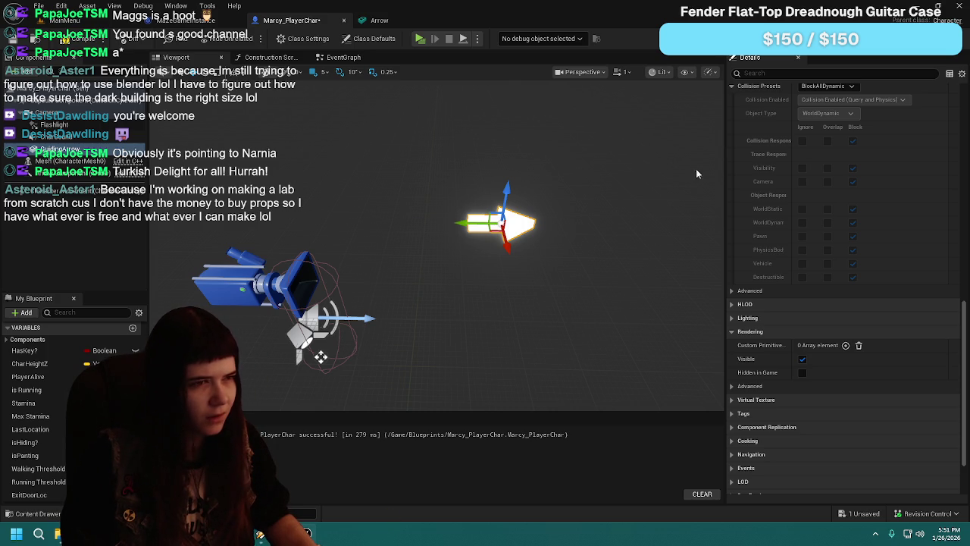
Step: Set the GuidingArrow's Transform Rotation Z to -90
scroll(783, 263, up, 10)
scroll(785, 261, up, 2)
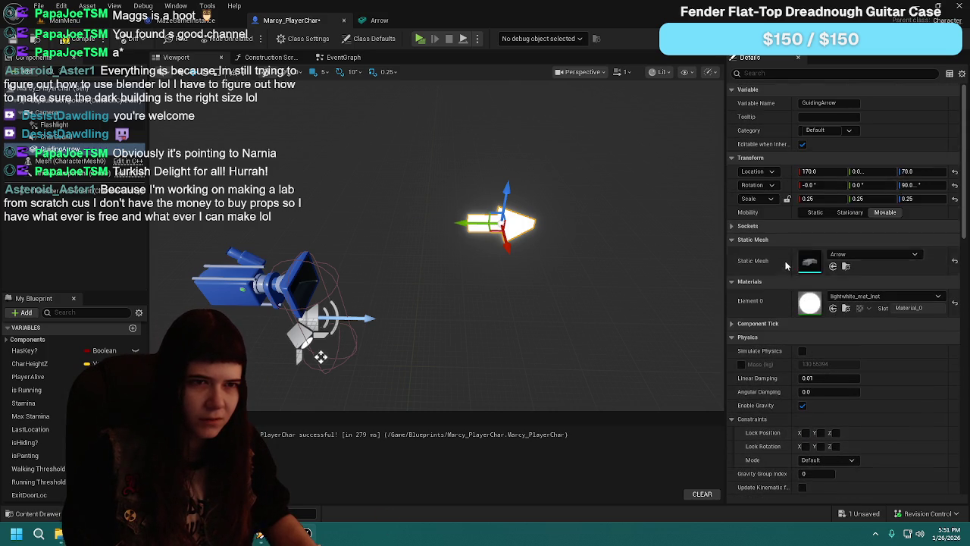
click(922, 185)
text(-90)
key(Return)
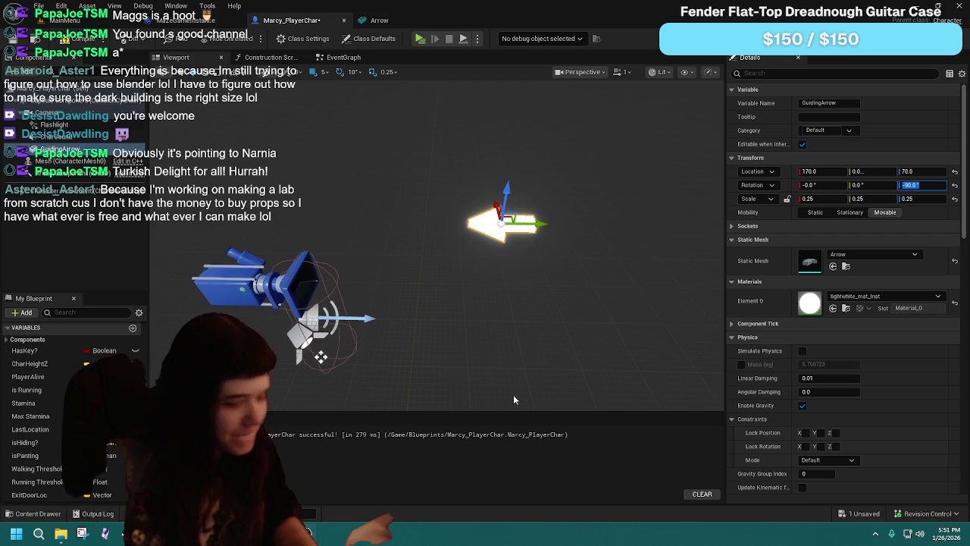
click(919, 7)
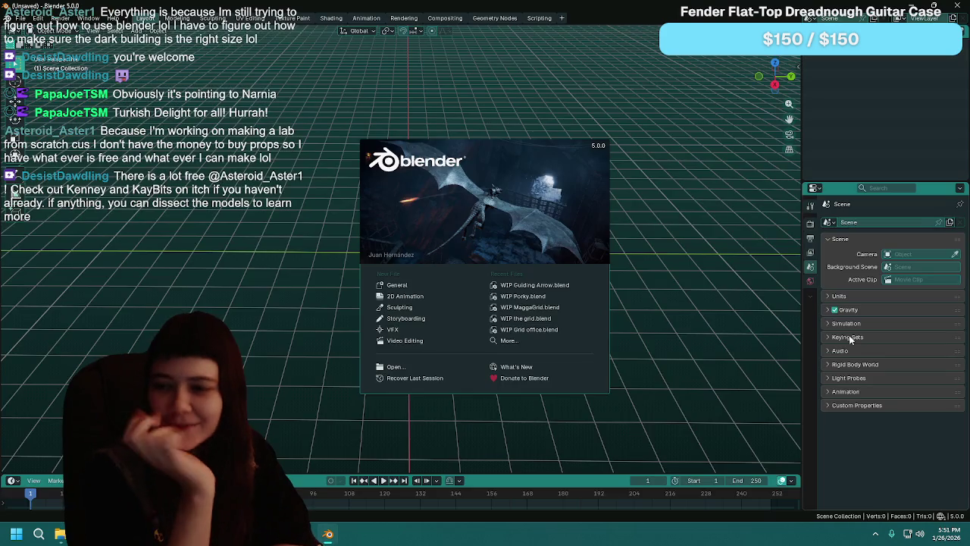
Step: Open WIP Guiding Arrow.blend and rotate the arrow 180° about the Z axis
click(555, 286)
mouse_move(509, 237)
mouse_down()
mouse_move(524, 251)
mouse_move(461, 252)
mouse_move(596, 239)
mouse_up()
mouse_move(518, 226)
mouse_down()
mouse_move(341, 250)
mouse_move(520, 258)
mouse_up()
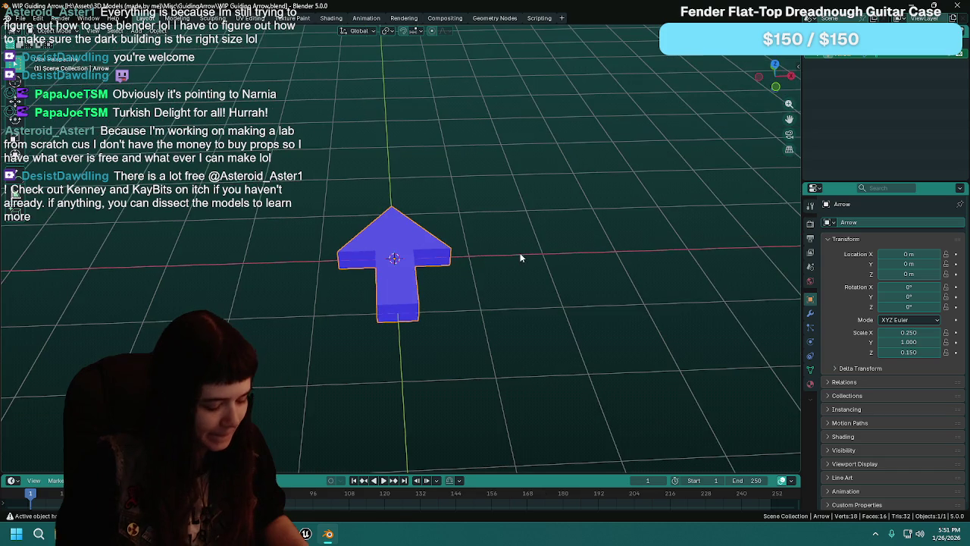
key(r)
key(z)
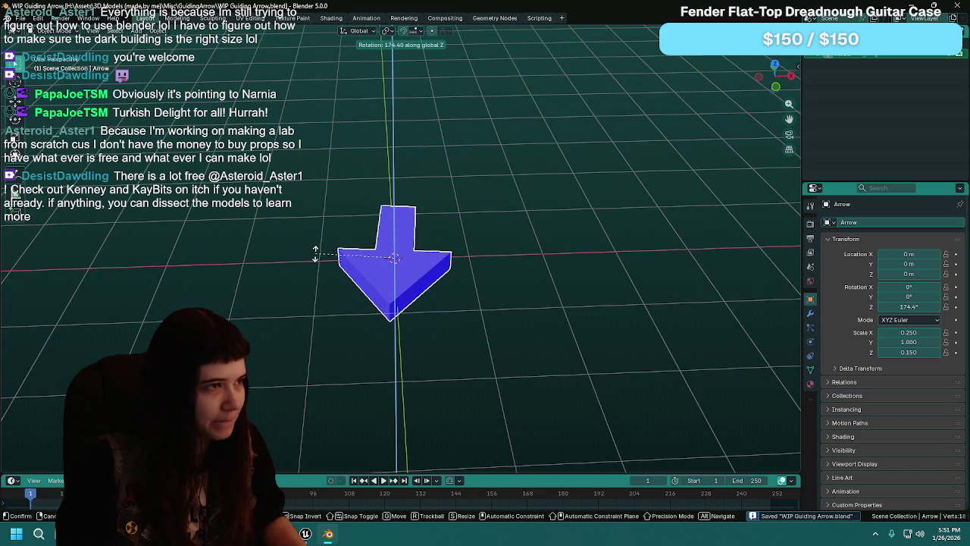
text(180)
key(Return)
Step: Export the selected arrow as FBX, overwriting Arrow.fbx
key(F3)
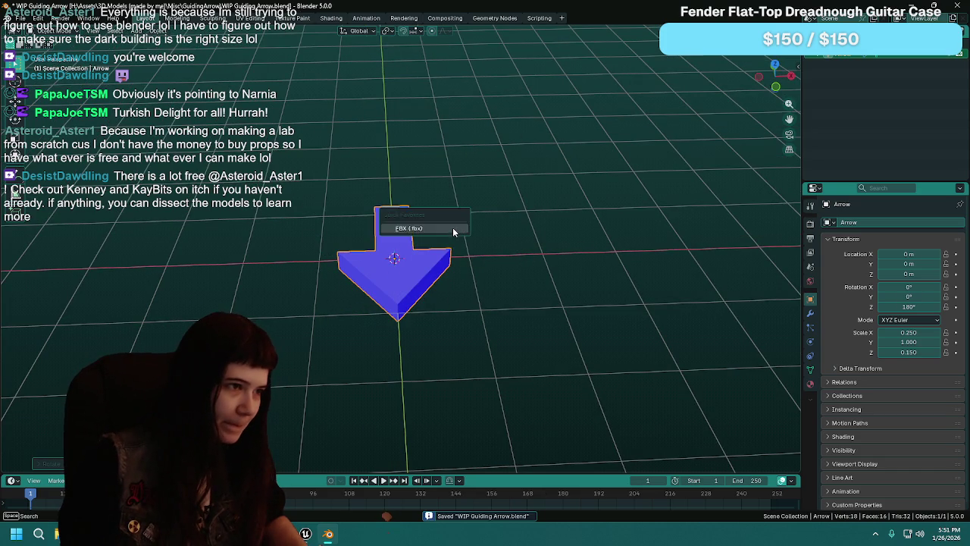
key(Return)
click(667, 103)
click(663, 130)
double_click(355, 131)
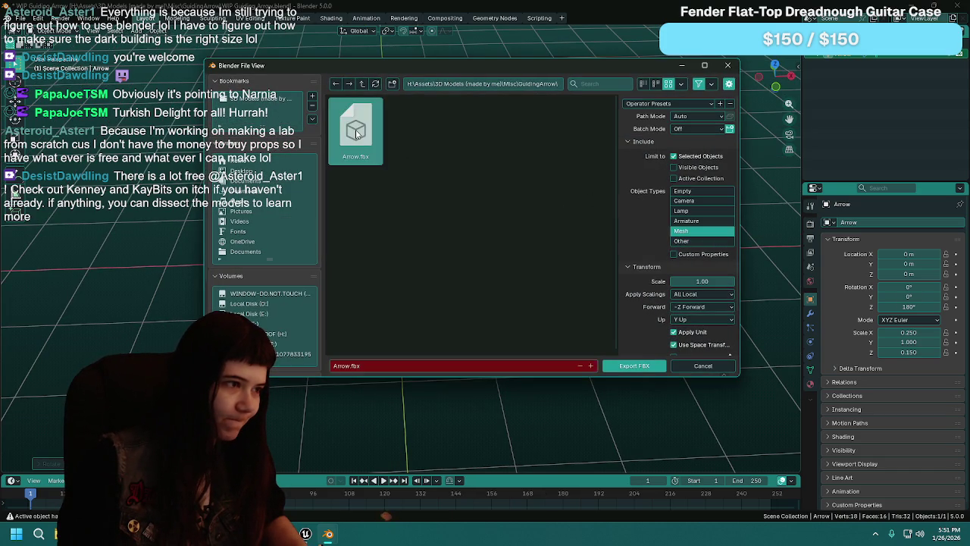
key(alt+Tab)
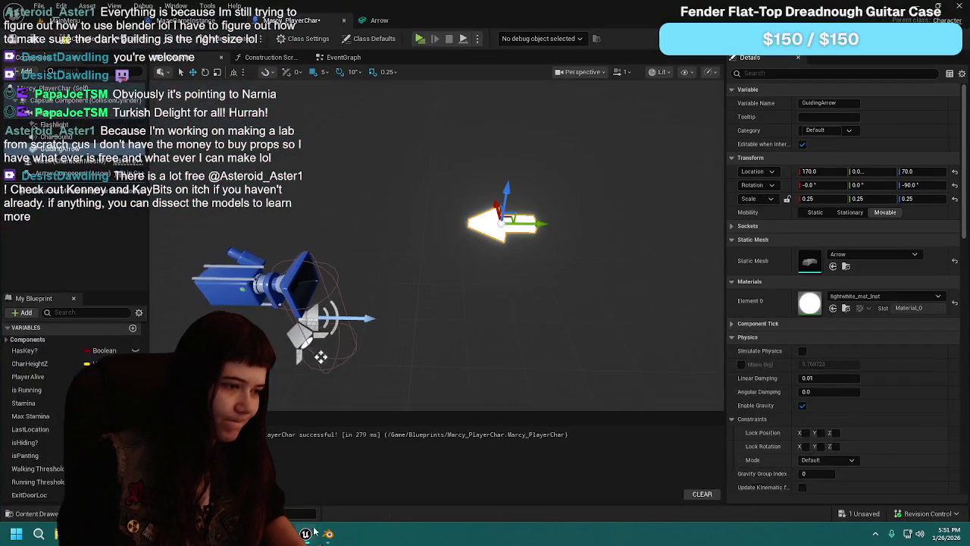
Step: Reimport the Arrow asset from the Content Drawer, then switch to the MainMenu level tab
key(ctrl+space)
right_click(530, 413)
click(565, 210)
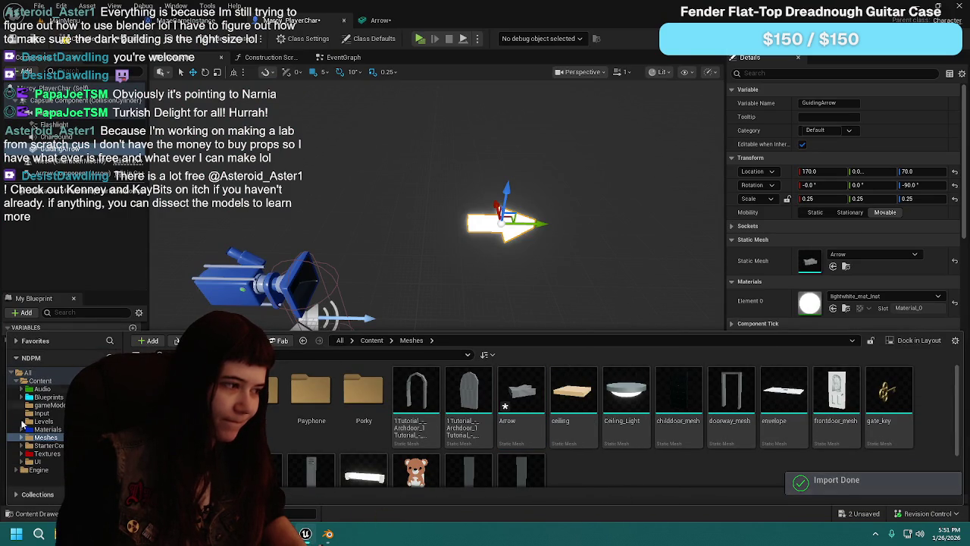
click(37, 515)
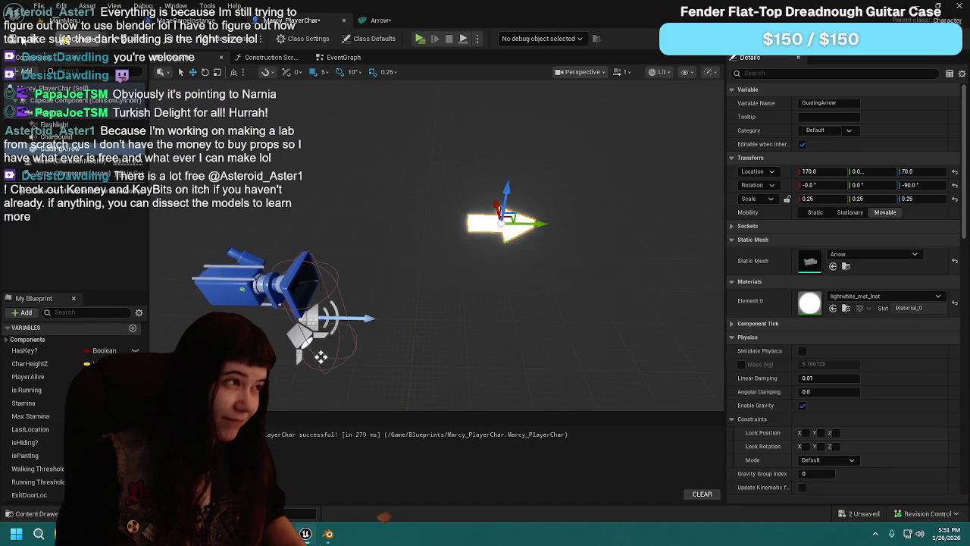
click(67, 21)
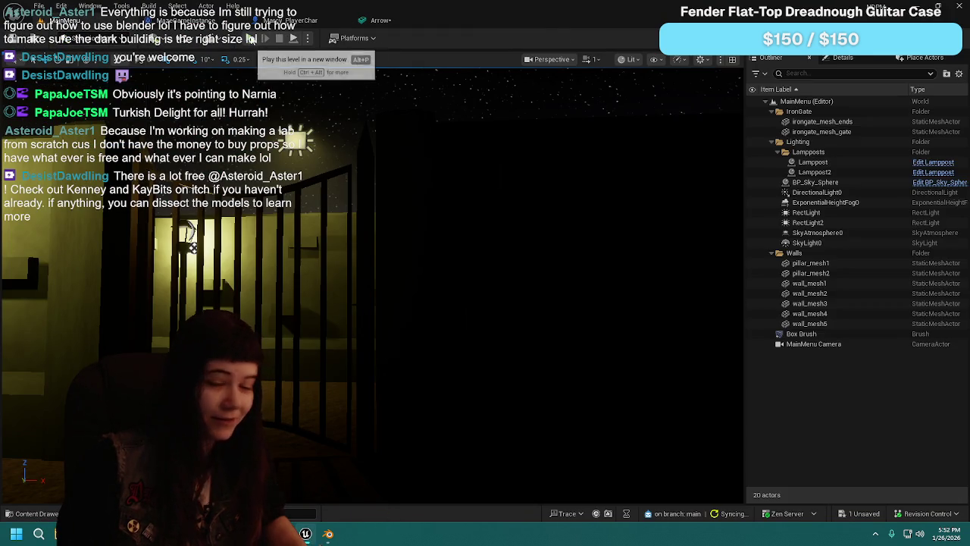
click(257, 41)
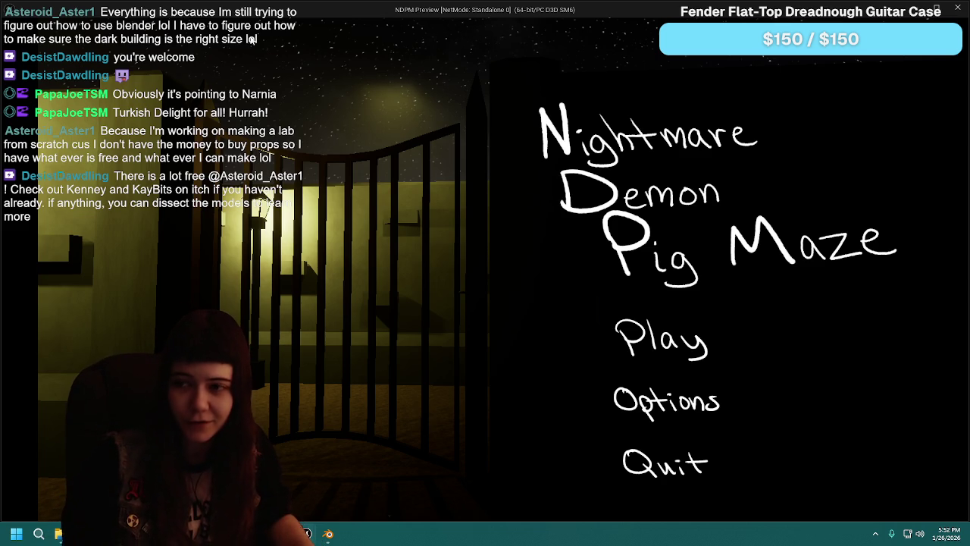
click(688, 347)
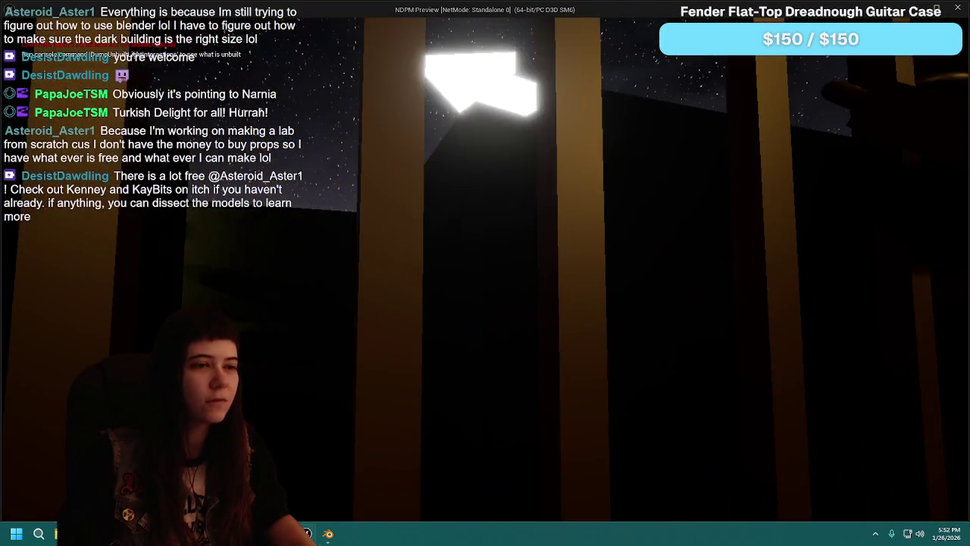
key(e)
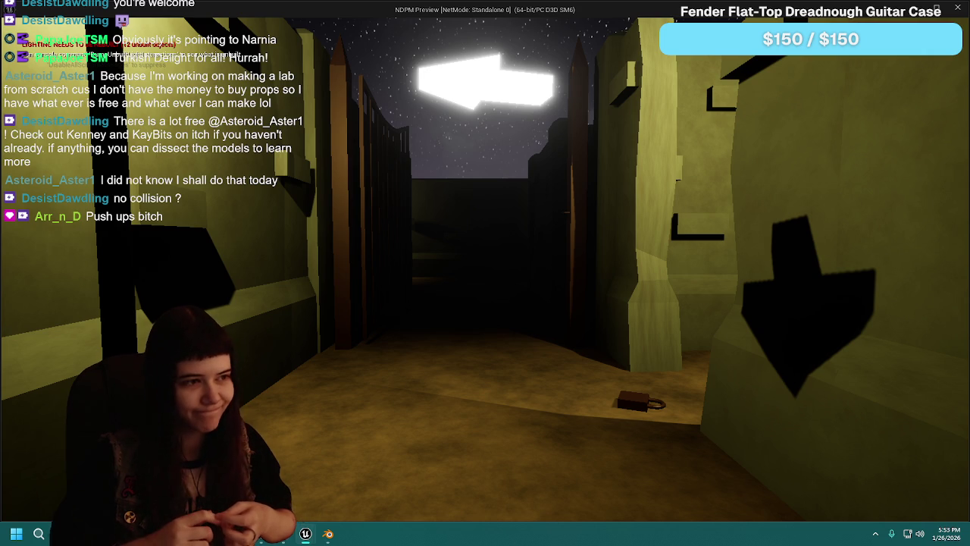
key(w)
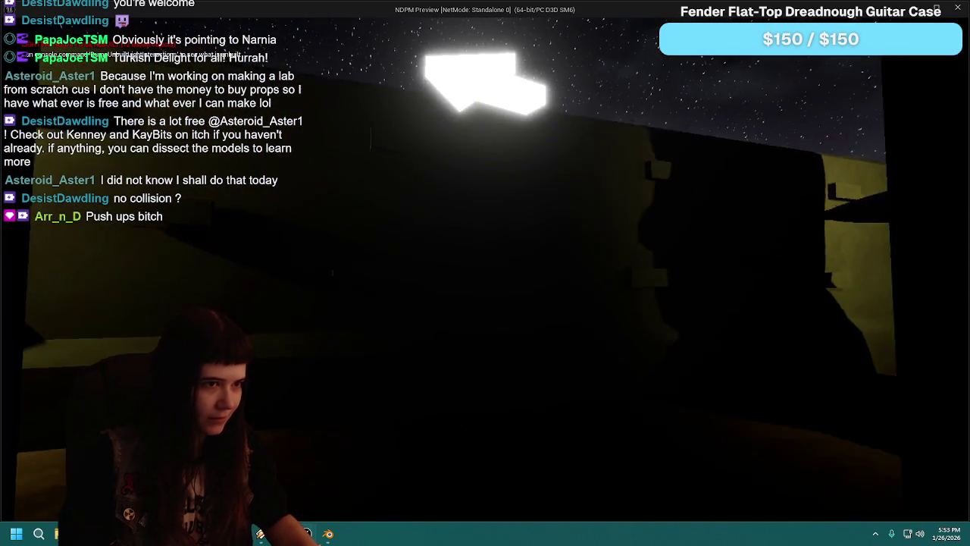
mouse_move(485, 272)
key(w)
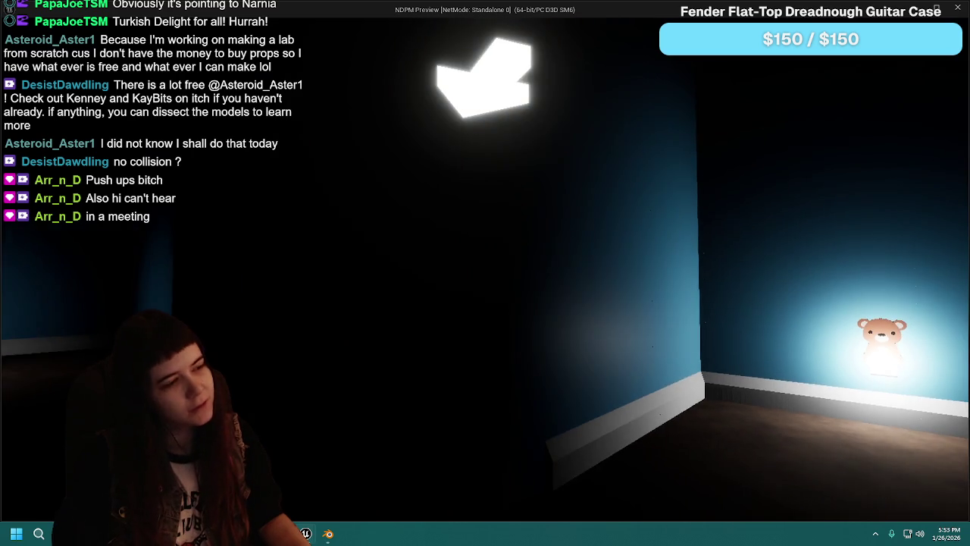
key(Escape)
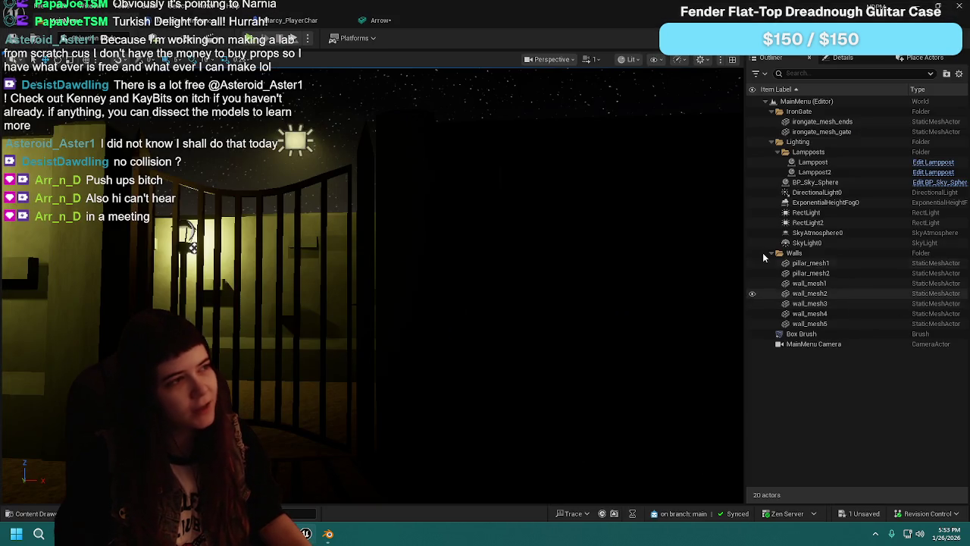
Step: Drag from the Guiding Arrow reference, search 'vector' and add a Get Right Vector node
click(410, 14)
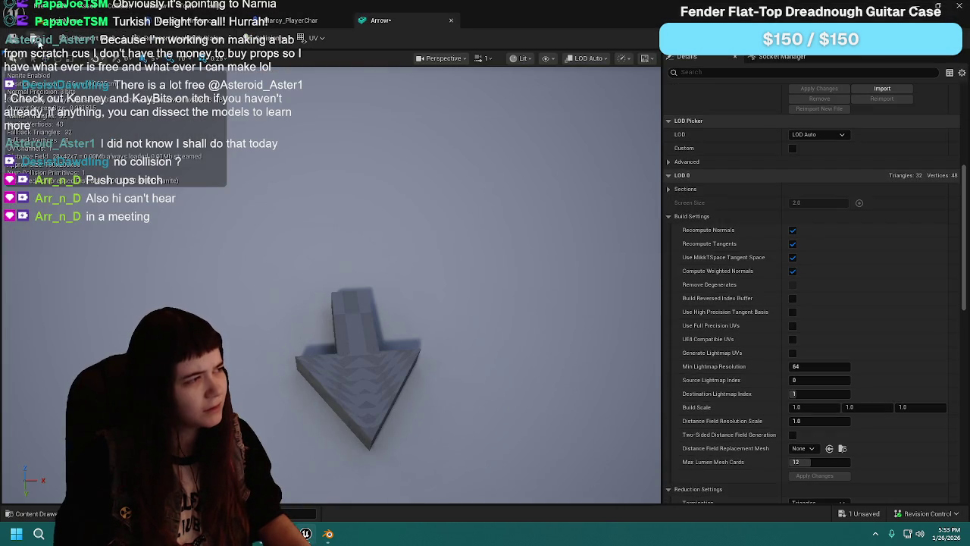
click(451, 22)
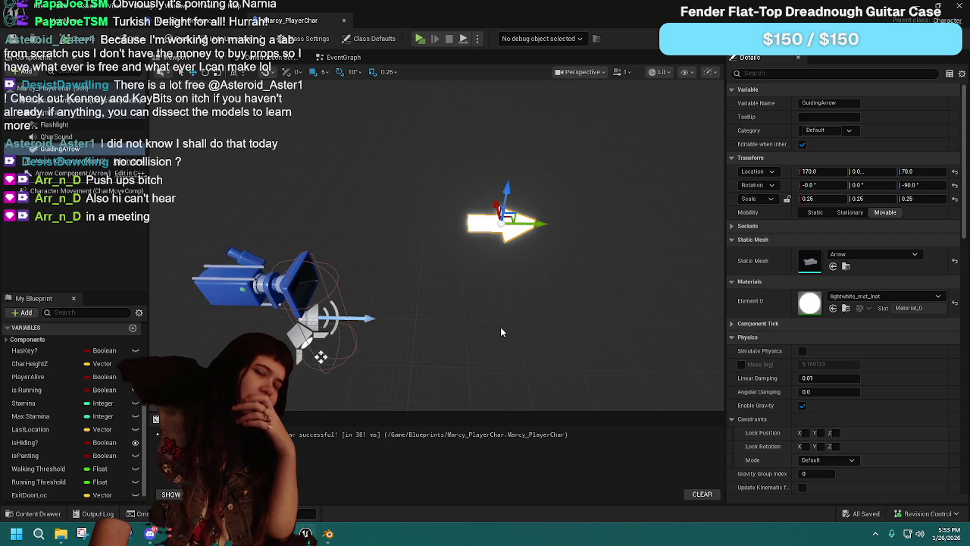
click(345, 59)
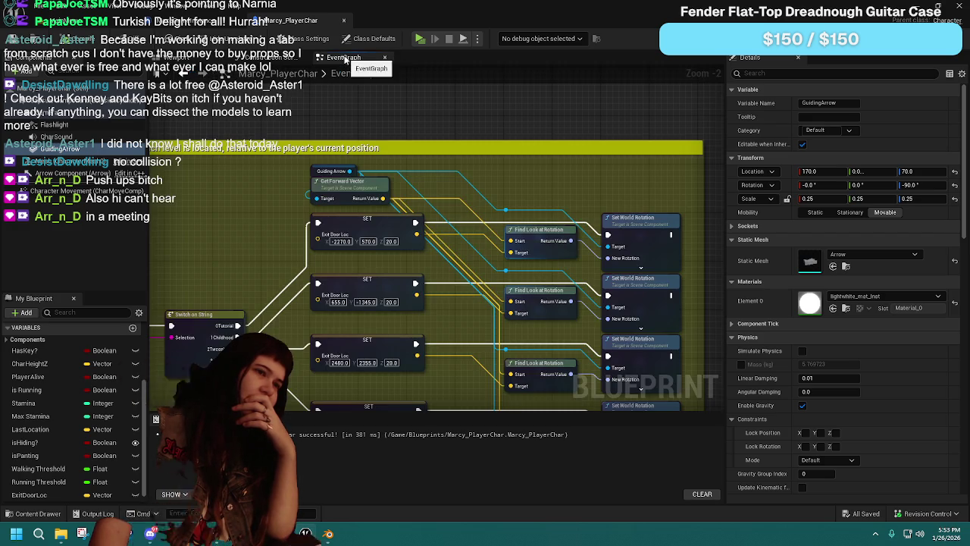
click(312, 144)
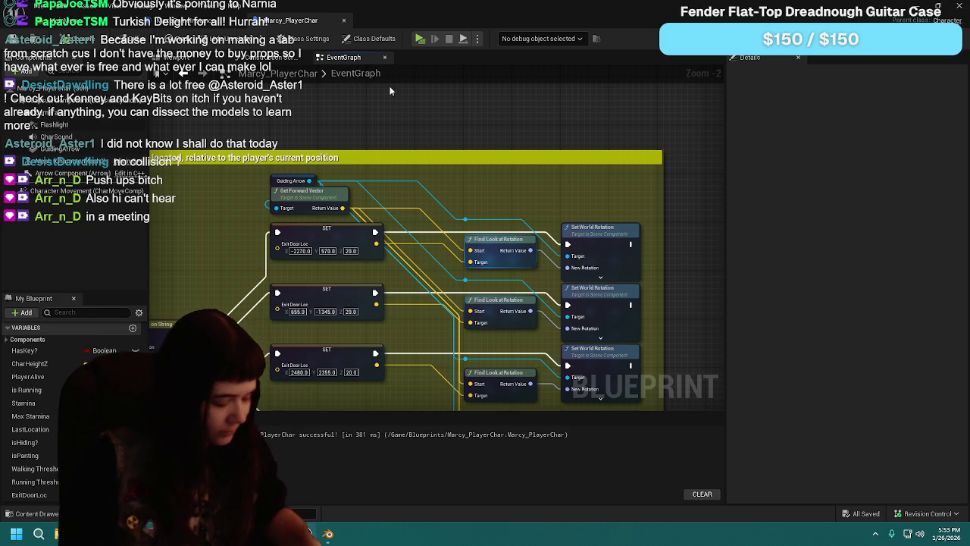
drag(309, 181, 349, 144)
text(vecto)
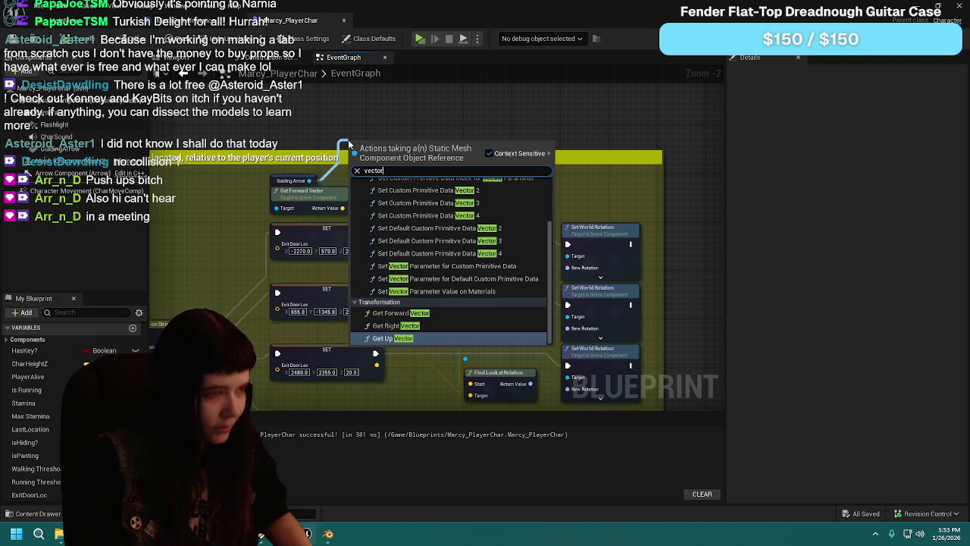
text(r)
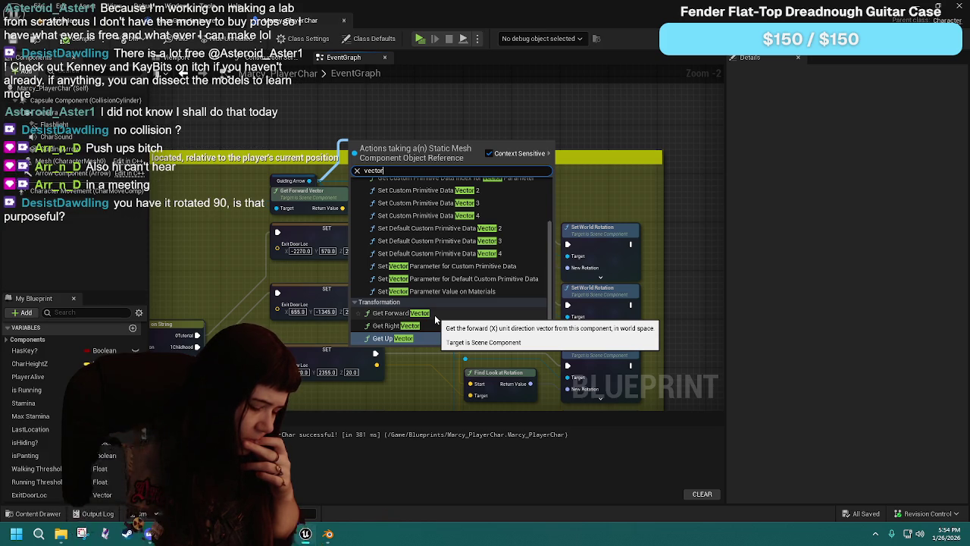
click(435, 326)
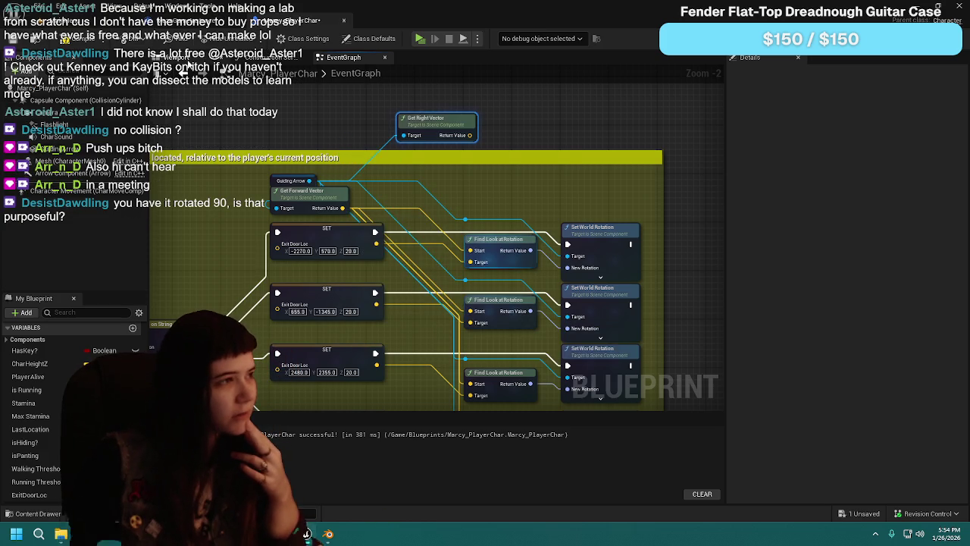
Step: Nudge the guiding arrow mesh in the Viewport, then undo the move
click(190, 57)
click(495, 226)
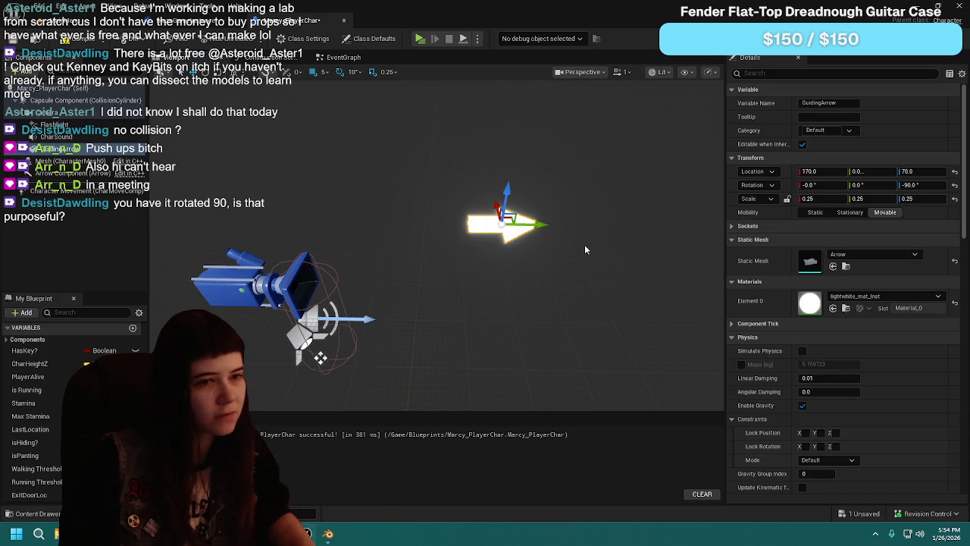
mouse_move(554, 230)
mouse_down()
mouse_move(500, 221)
mouse_move(525, 220)
mouse_up()
key(ctrl+z)
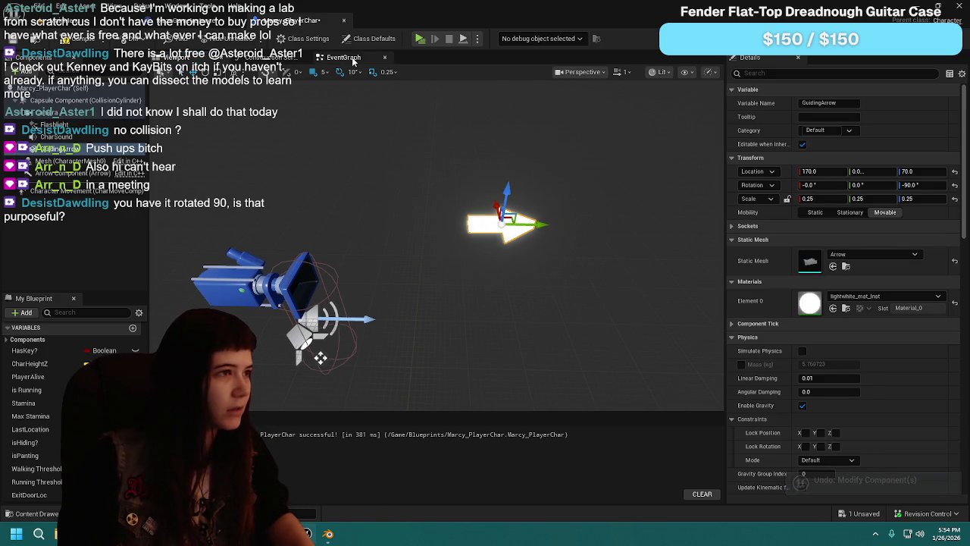
Step: Back in the EventGraph, inspect the Get Right and Get Forward Vector nodes and recompile
click(345, 57)
click(439, 130)
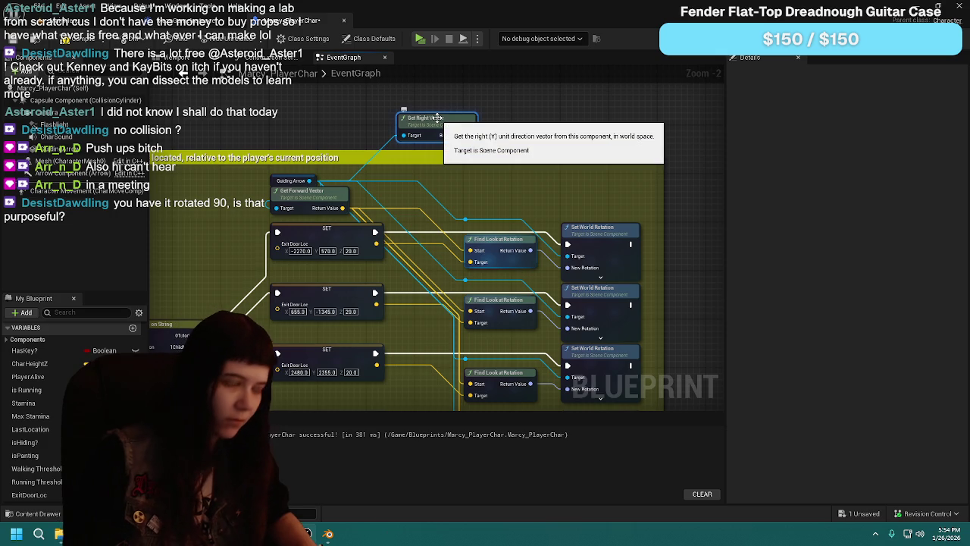
click(318, 201)
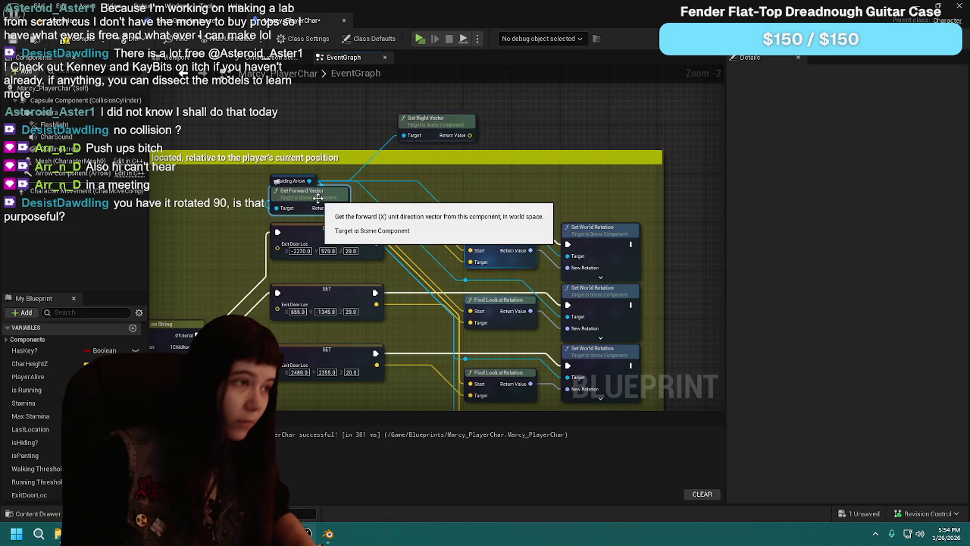
right_click(322, 197)
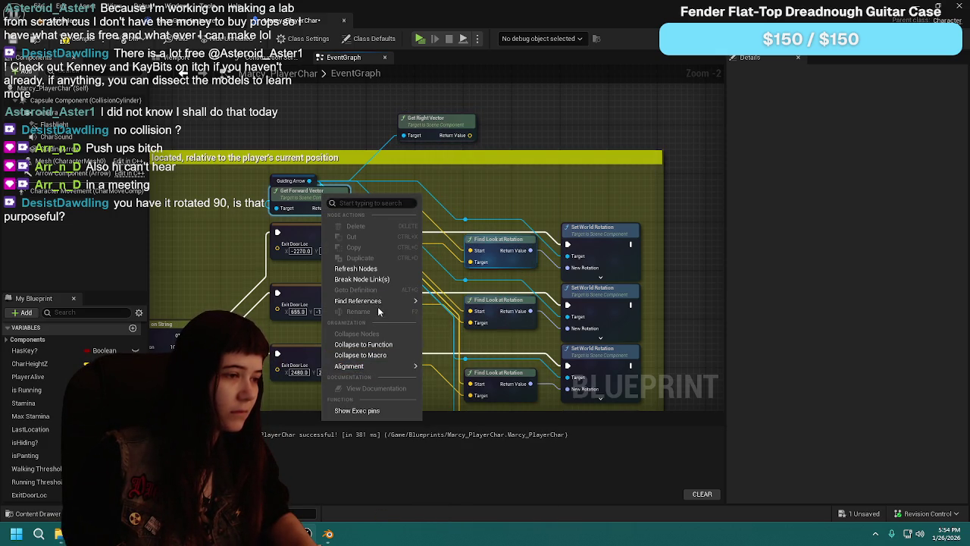
click(347, 127)
click(59, 42)
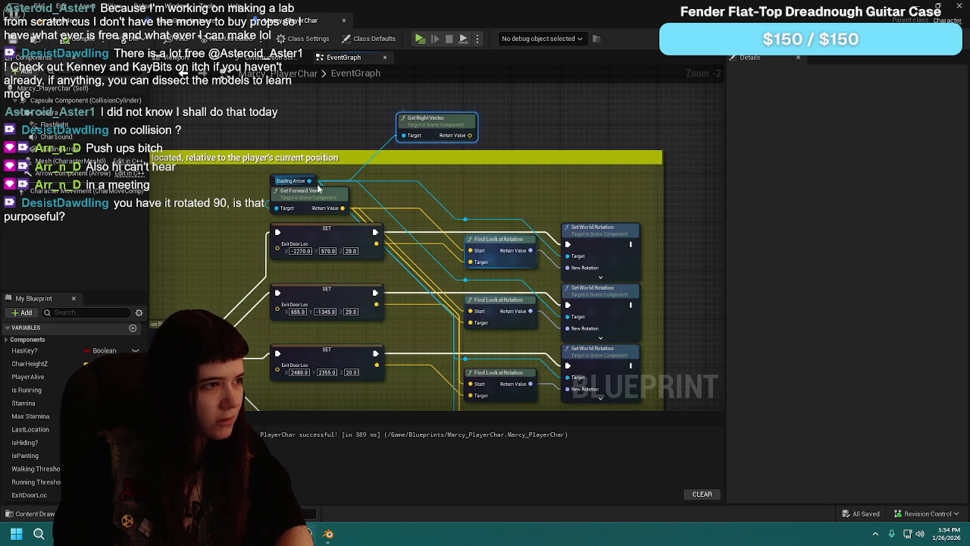
Step: Break the Guiding Arrow links to Get Forward Vector and Get Right Vector, then save
alt+click(277, 208)
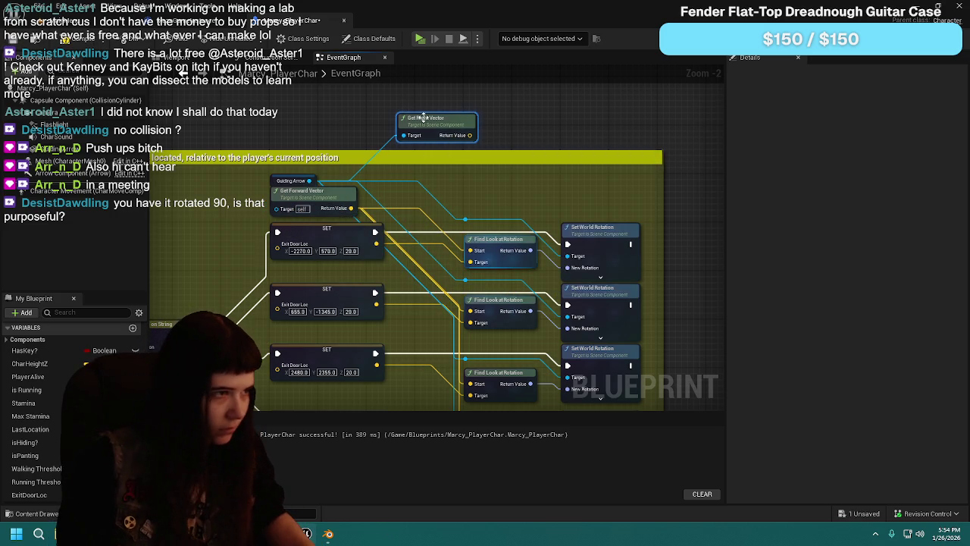
alt+click(406, 137)
mouse_move(320, 199)
mouse_down()
mouse_move(369, 109)
mouse_move(493, 111)
mouse_move(324, 175)
mouse_move(320, 199)
mouse_up()
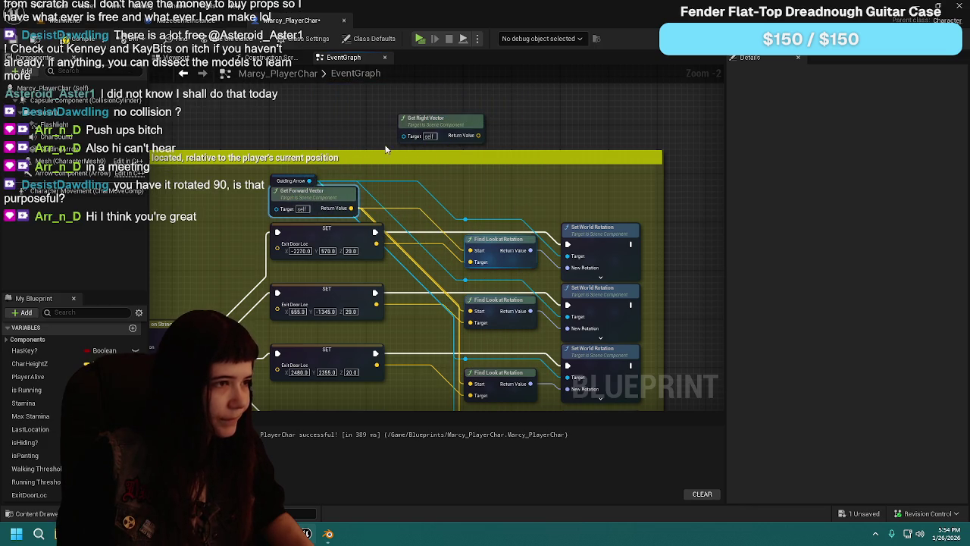
right_click(432, 122)
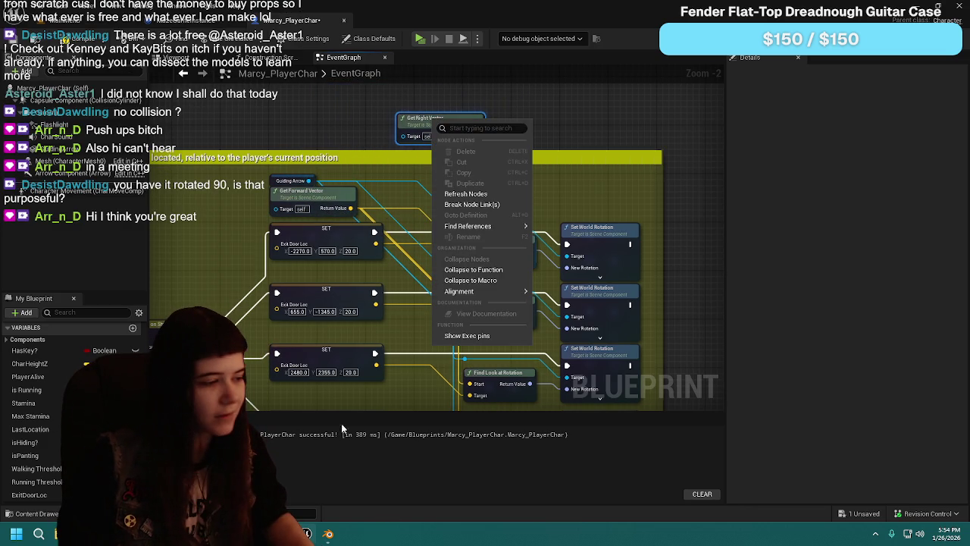
key(Escape)
key(ctrl+s)
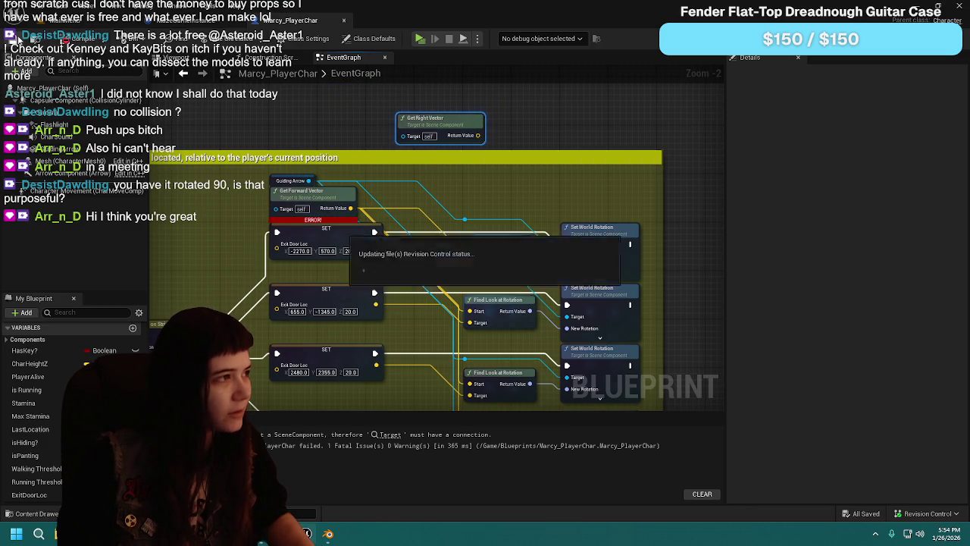
key(Delete)
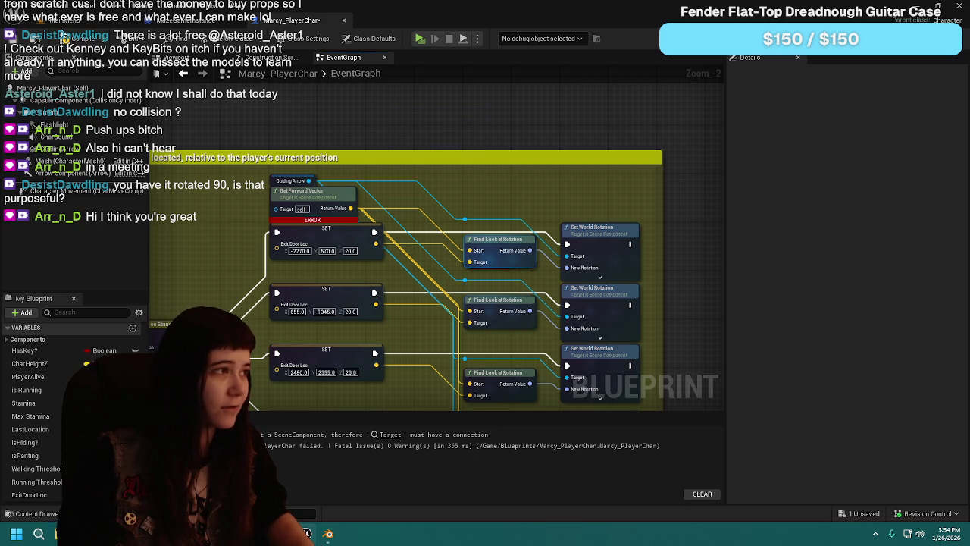
drag(376, 140, 402, 167)
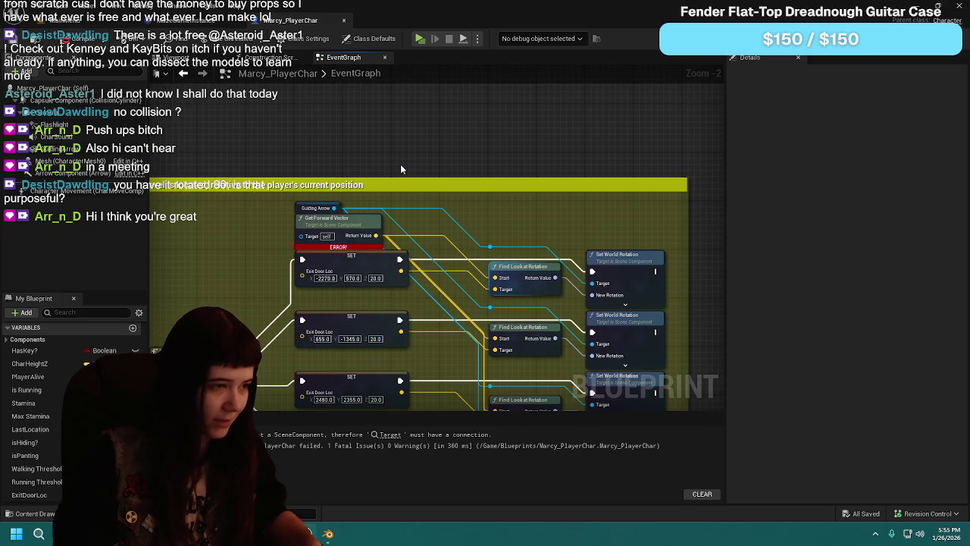
drag(401, 152, 394, 172)
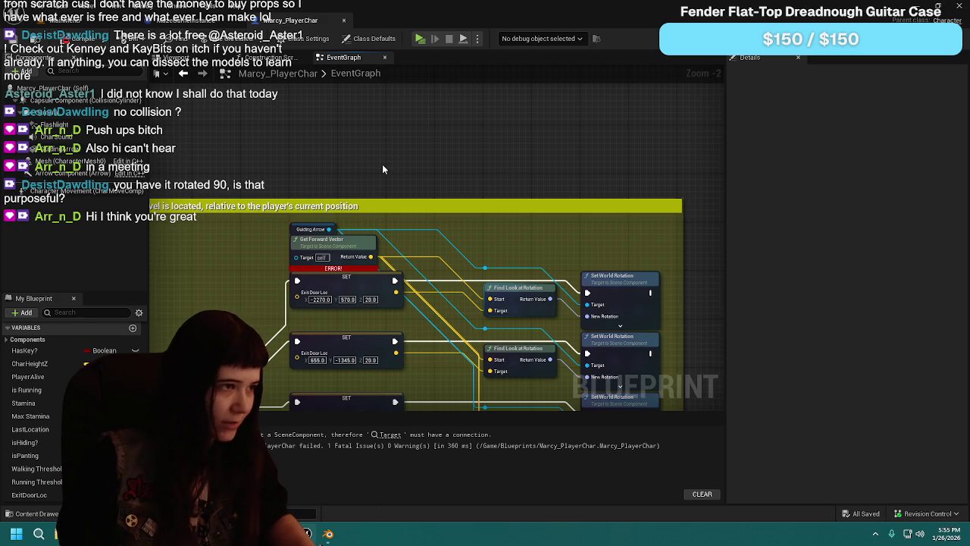
right_click(382, 167)
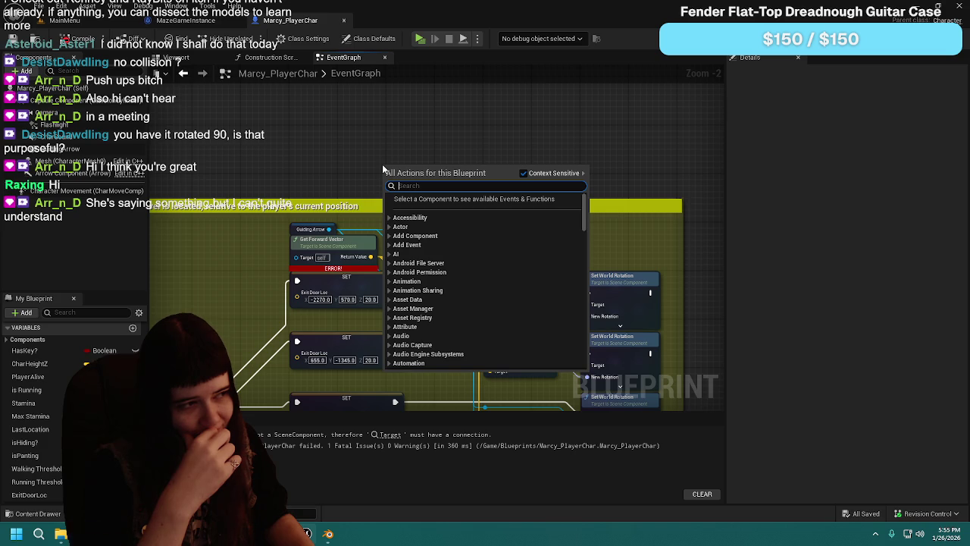
click(328, 229)
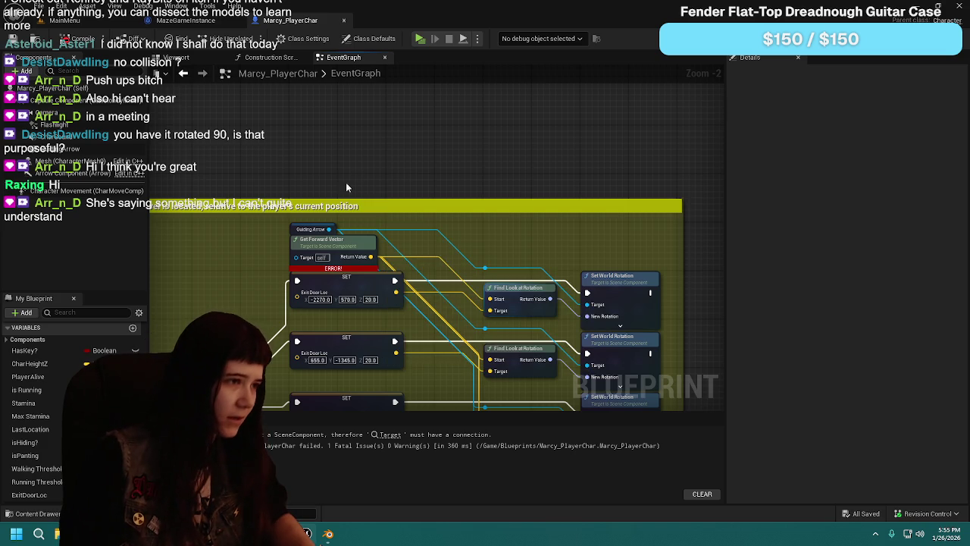
Step: Reconnect Guiding Arrow to Get Forward Vector's Target and compile, dismissing a 'get vector' search
drag(328, 229, 336, 243)
click(65, 38)
drag(331, 229, 381, 161)
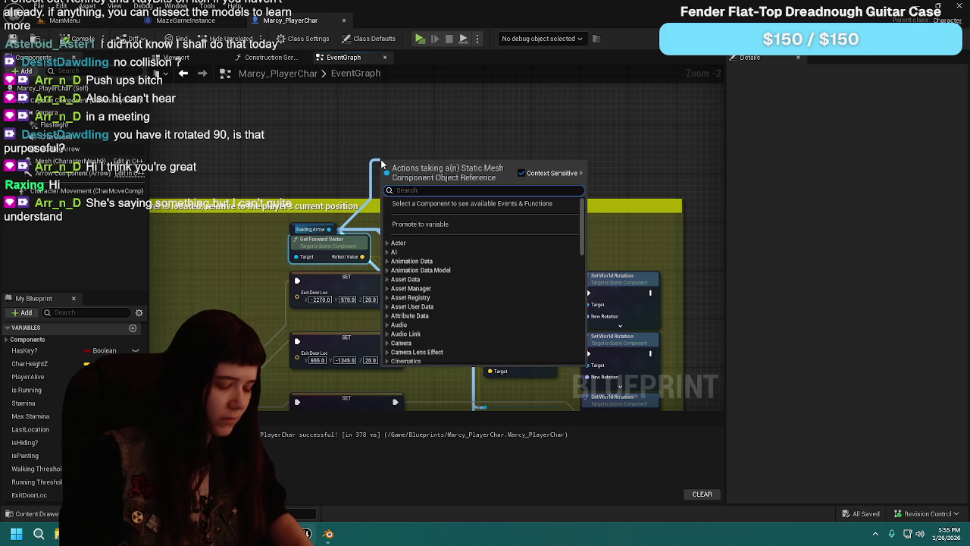
text(get vector)
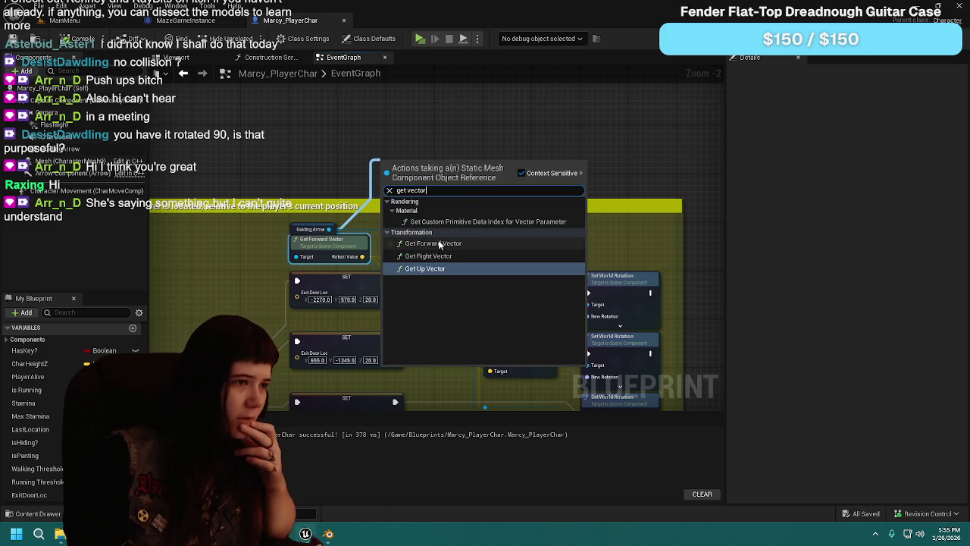
click(319, 159)
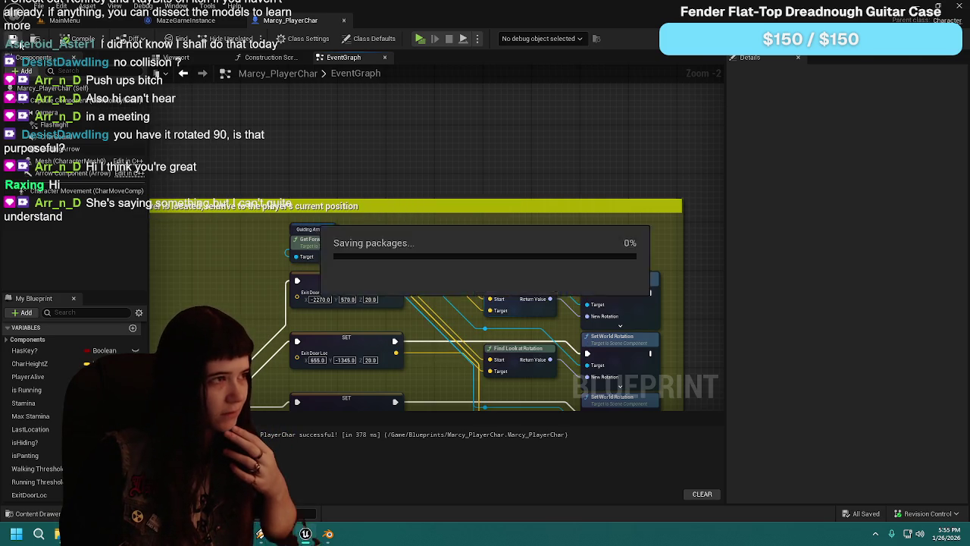
Step: Save all changes and return to the Marcy_PlayerChar event graph
click(88, 21)
click(289, 22)
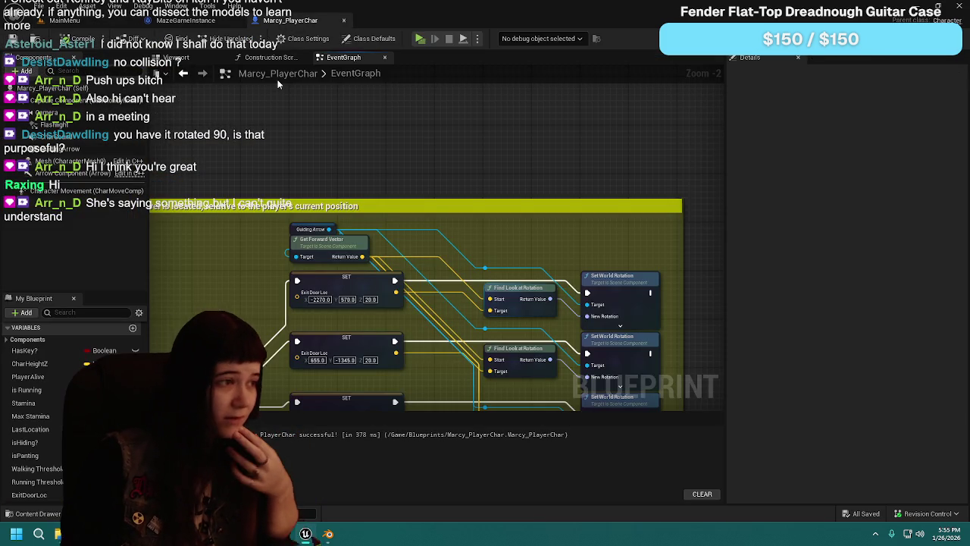
scroll(457, 264, down, 3)
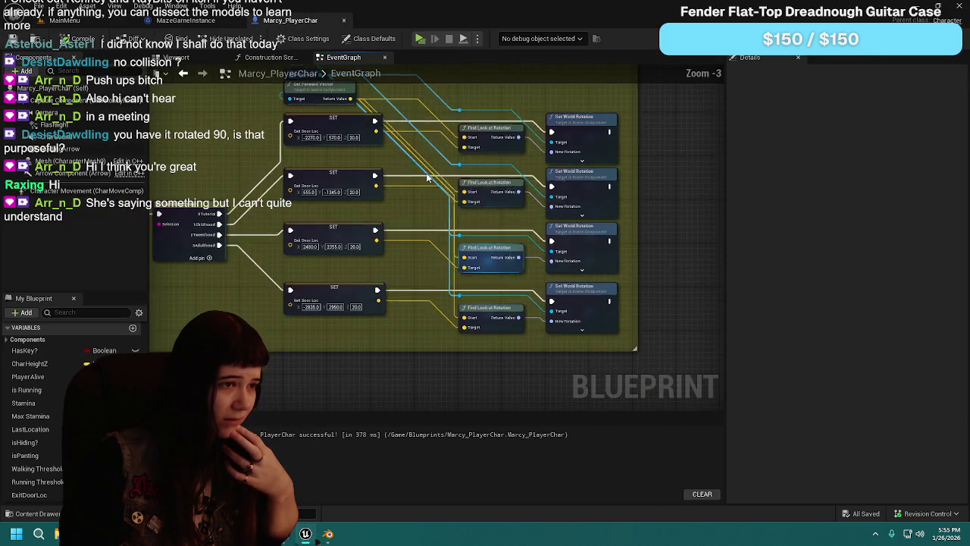
scroll(483, 206, down, 1)
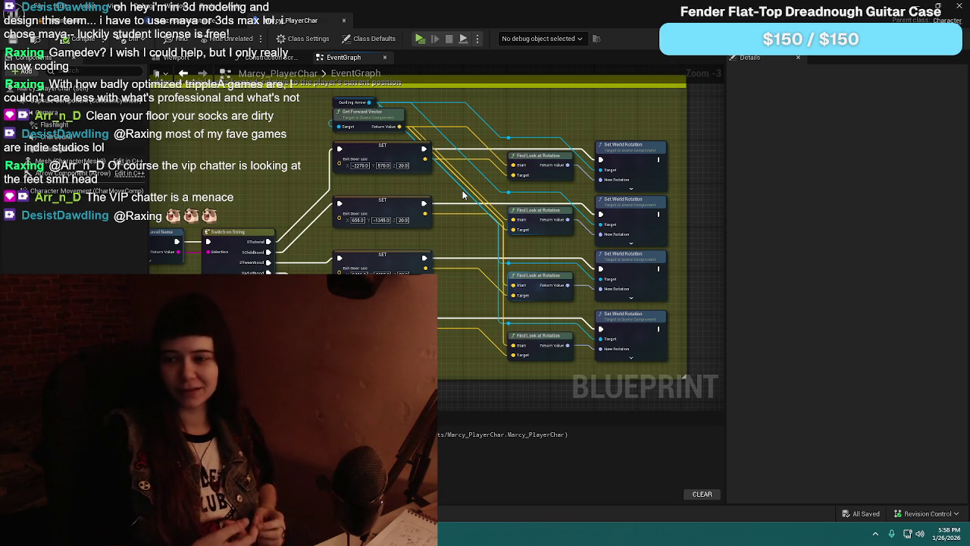
scroll(410, 198, down, 1)
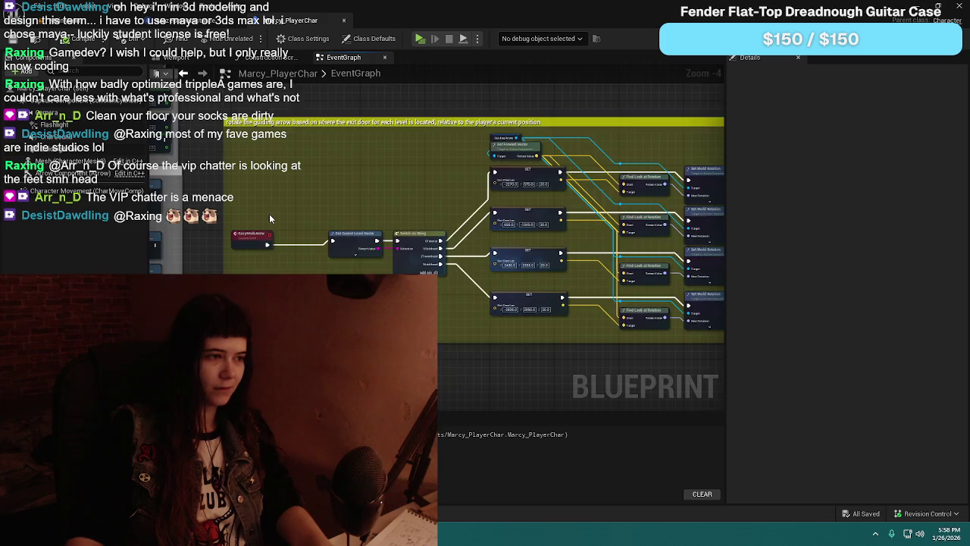
scroll(269, 213, up, 1)
click(244, 241)
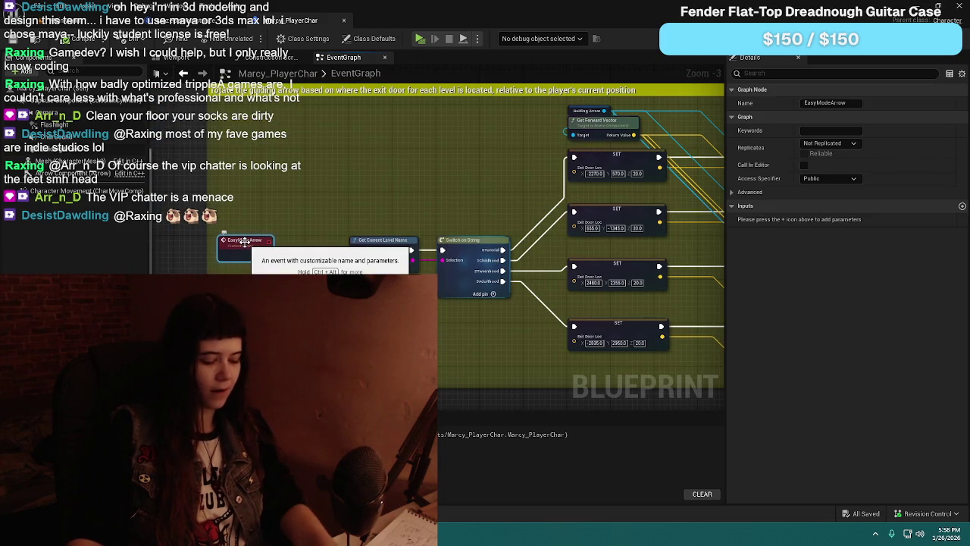
Step: Re-enter the EasyModeArrow event name unchanged, then bring up the graph's action list
double_click(244, 240)
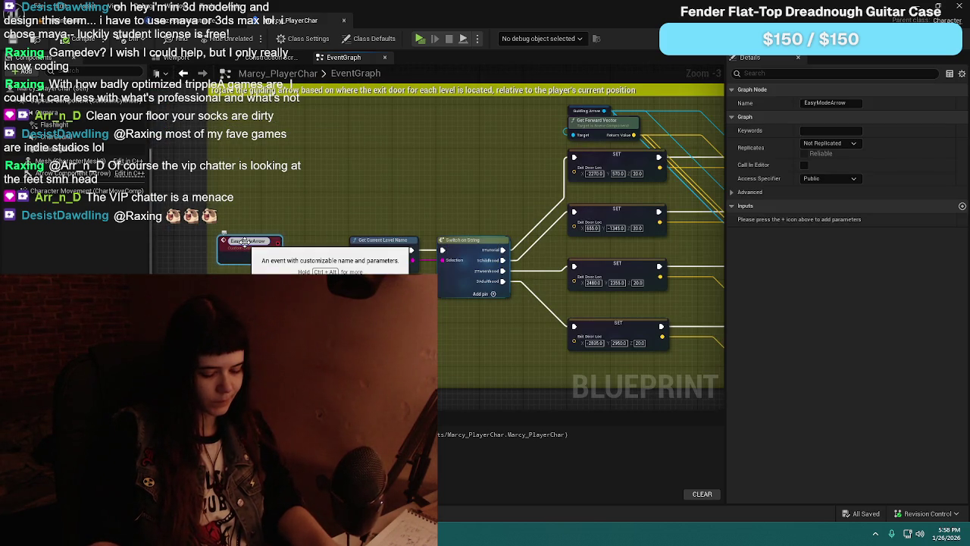
text(P)
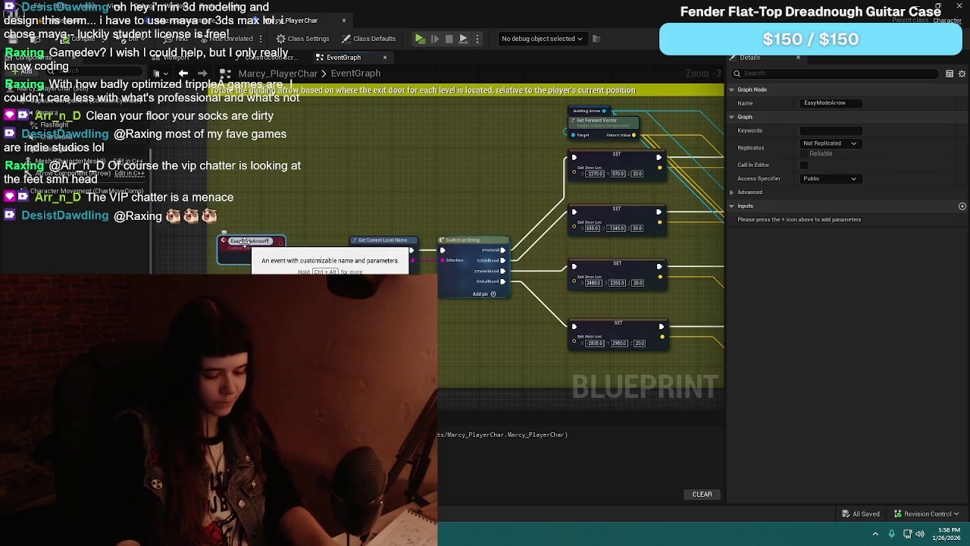
key(BackSpace)
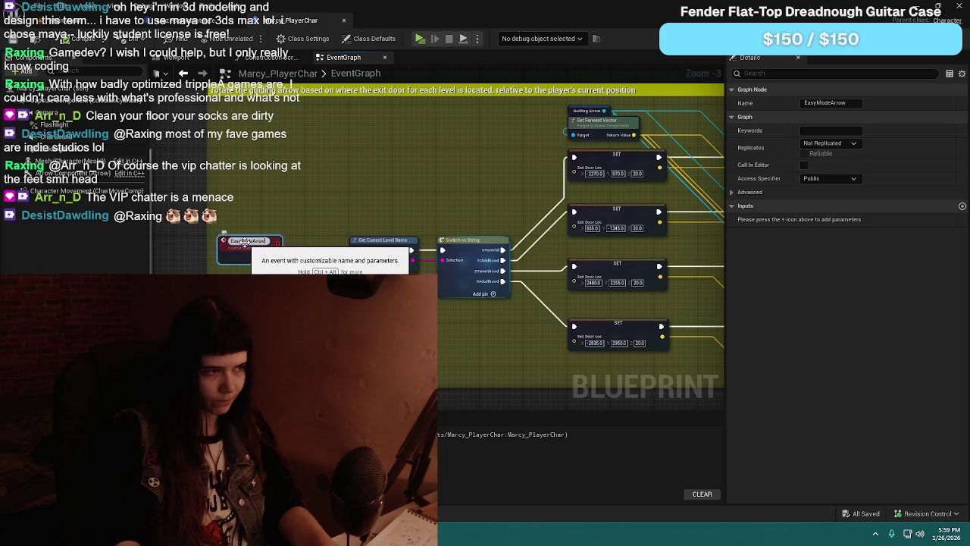
key(Return)
scroll(357, 231, down, 1)
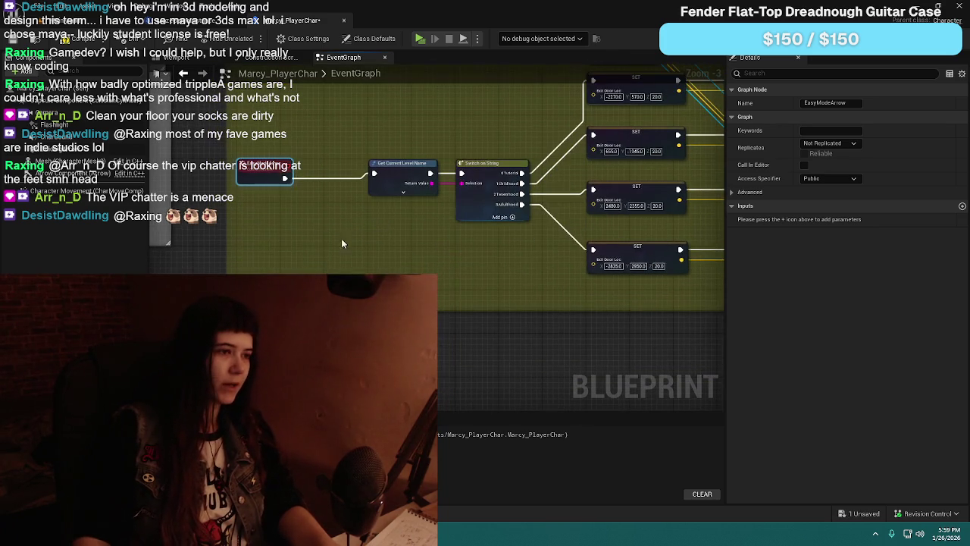
right_click(283, 122)
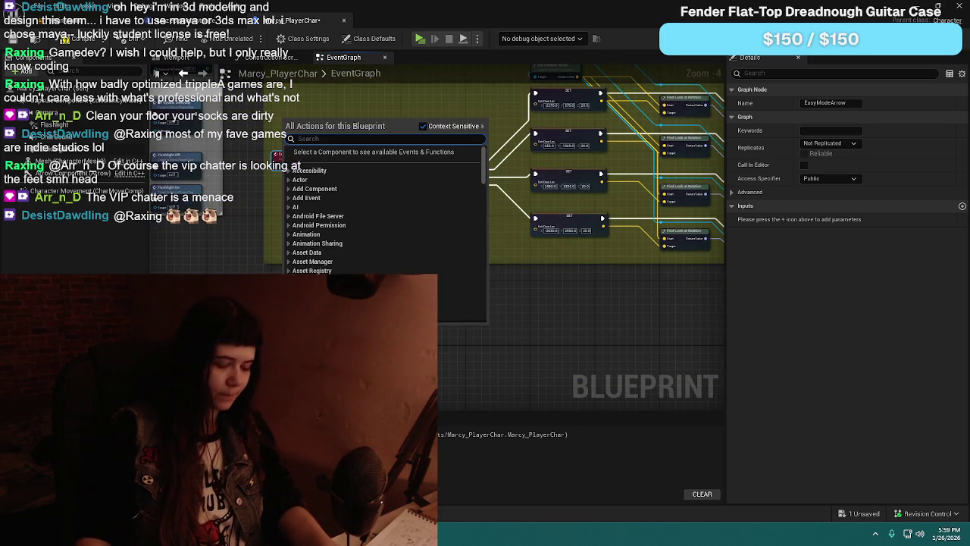
Step: Add a custom event named SetGuidingModePointDirection and wire its execution to Get Current Level Name
text(custom)
key(Escape)
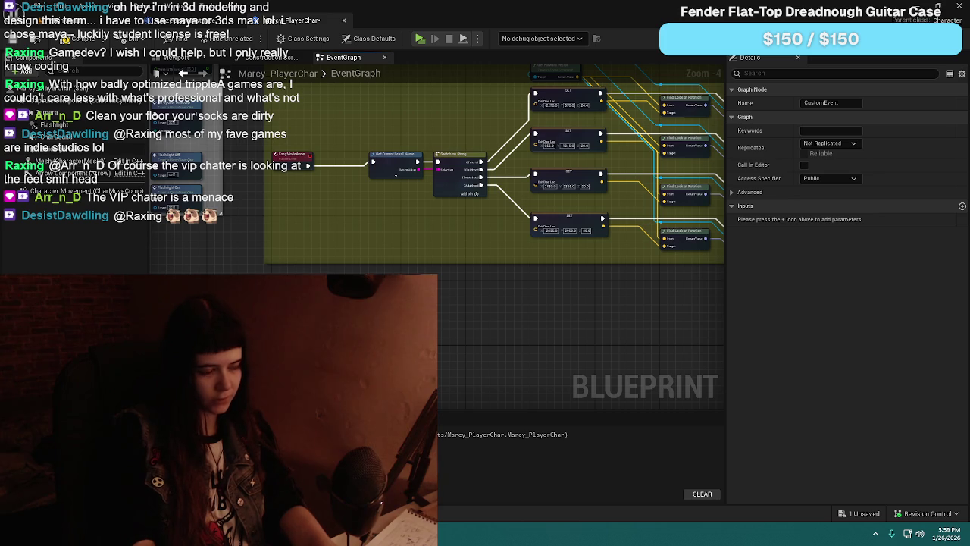
key(Return)
scroll(370, 286, up, 1)
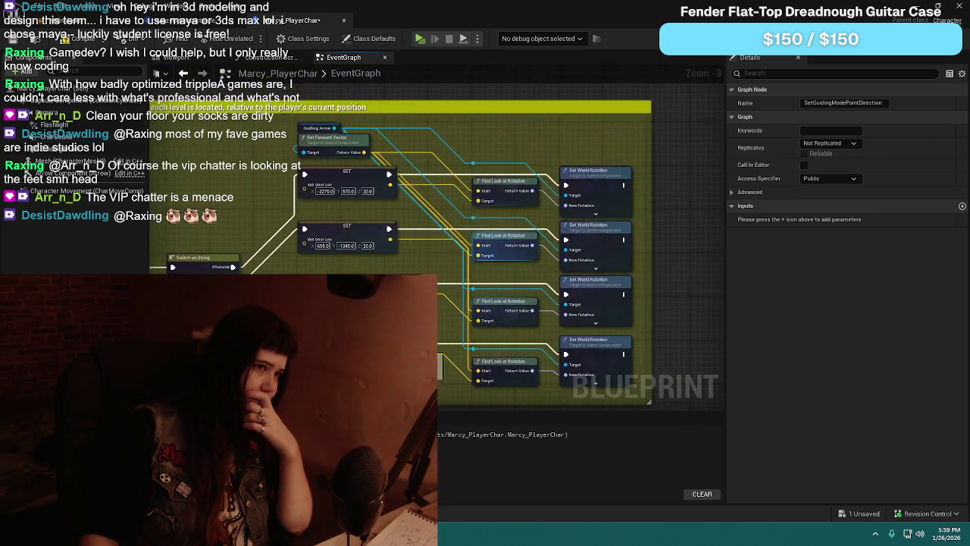
scroll(338, 256, down, 1)
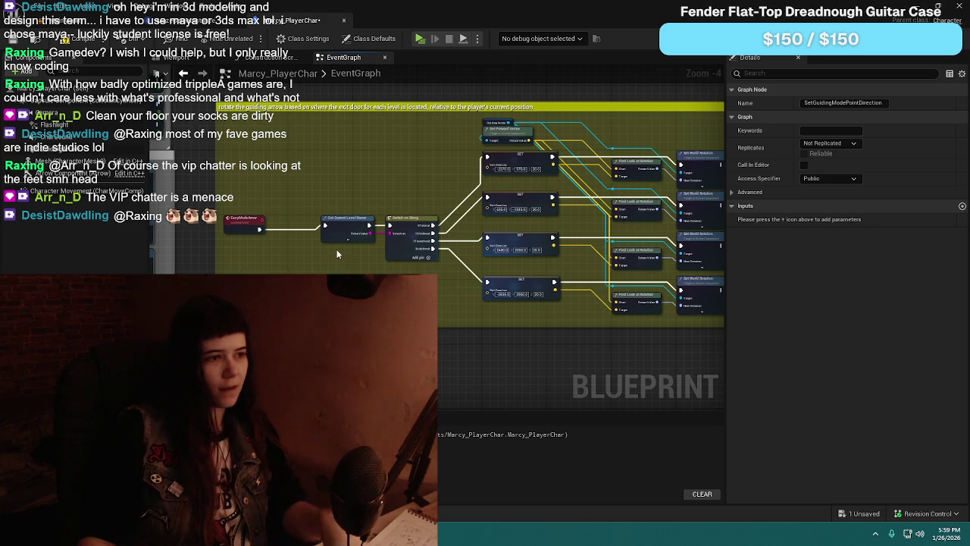
drag(260, 229, 642, 282)
Step: Move Get Current Level Name, Switch on String and the exit-door SET nodes below the rotation nodes
drag(436, 74, 513, 236)
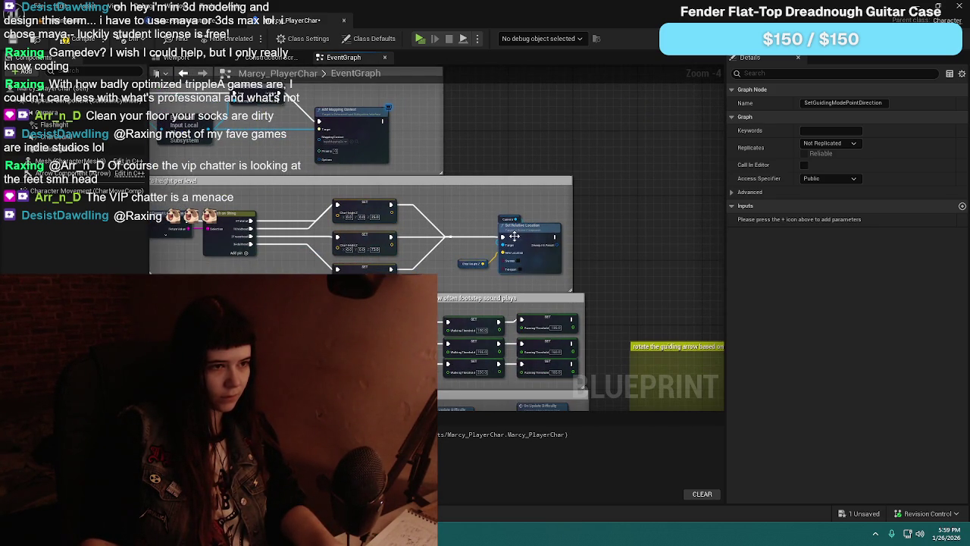
drag(647, 332, 246, 157)
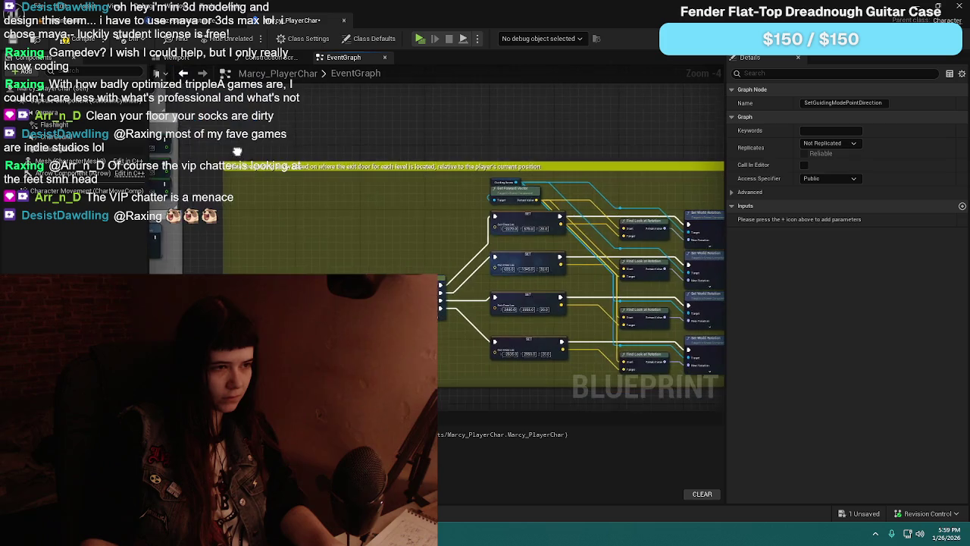
mouse_move(512, 217)
mouse_down()
mouse_move(509, 89)
mouse_move(515, 127)
mouse_move(436, 145)
mouse_up()
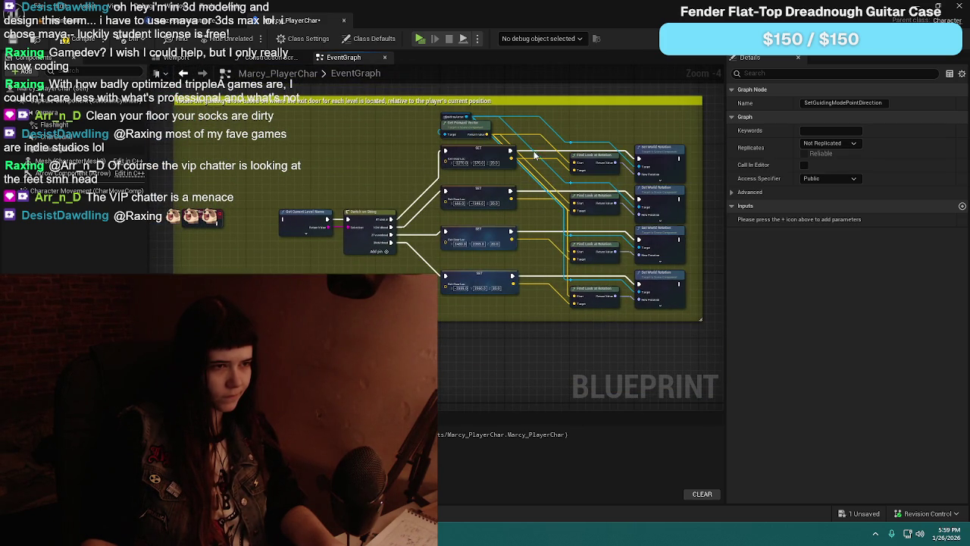
drag(512, 288, 493, 260)
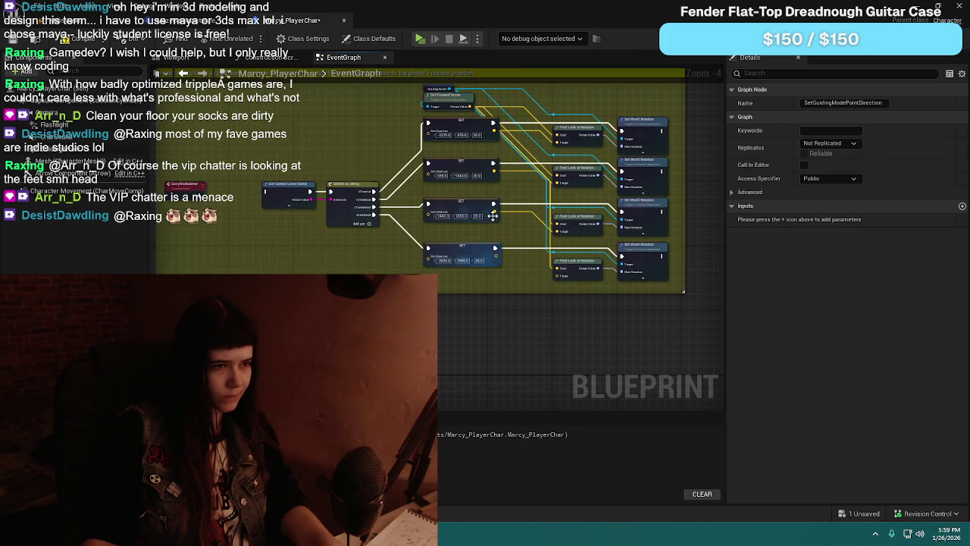
click(494, 130)
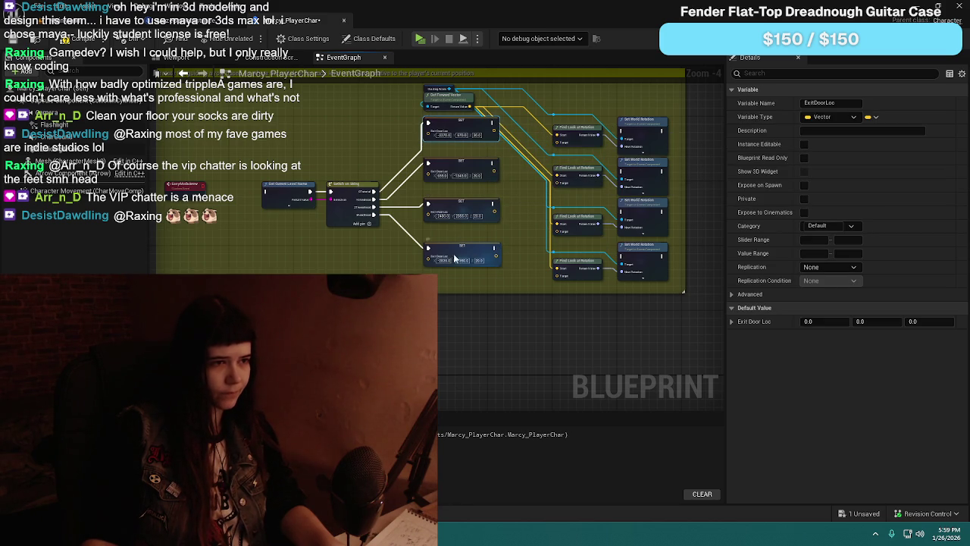
drag(250, 156, 484, 277)
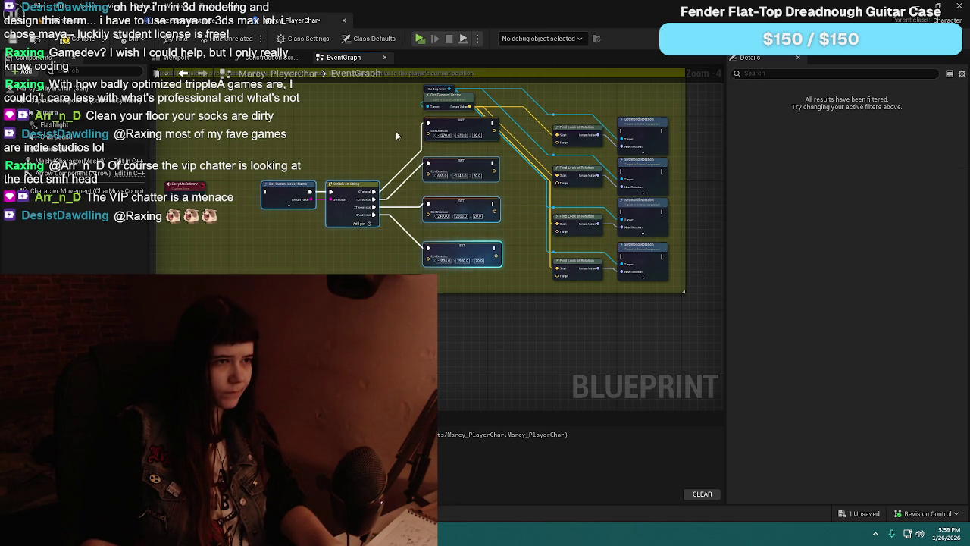
mouse_move(291, 185)
mouse_down()
mouse_move(353, 250)
mouse_move(341, 250)
mouse_move(354, 252)
mouse_move(312, 301)
mouse_up()
scroll(355, 252, up, 2)
Step: Place the SetGuidingModePointDirection event right beside Get Current Level Name
click(274, 271)
mouse_move(274, 271)
mouse_down()
mouse_move(266, 286)
mouse_move(435, 277)
mouse_move(394, 275)
mouse_up()
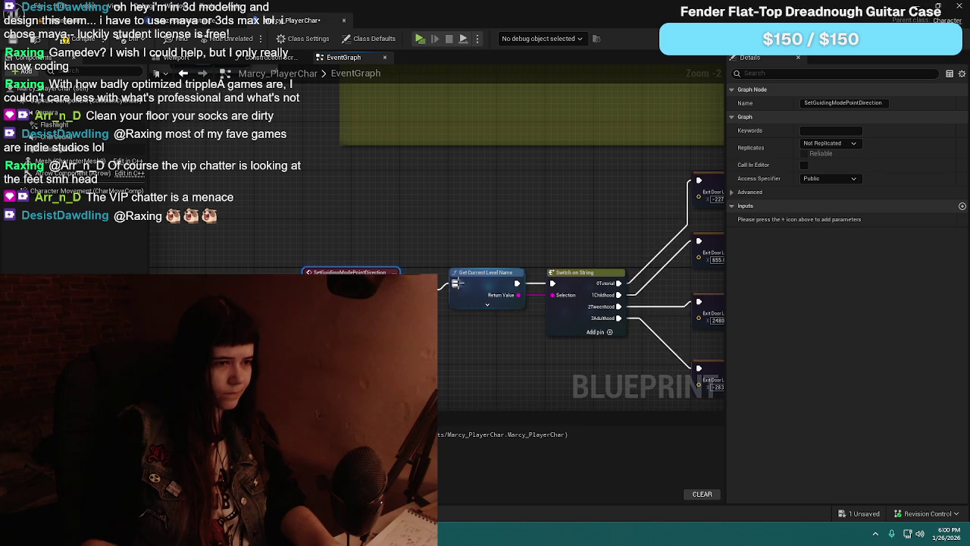
scroll(321, 204, down, 2)
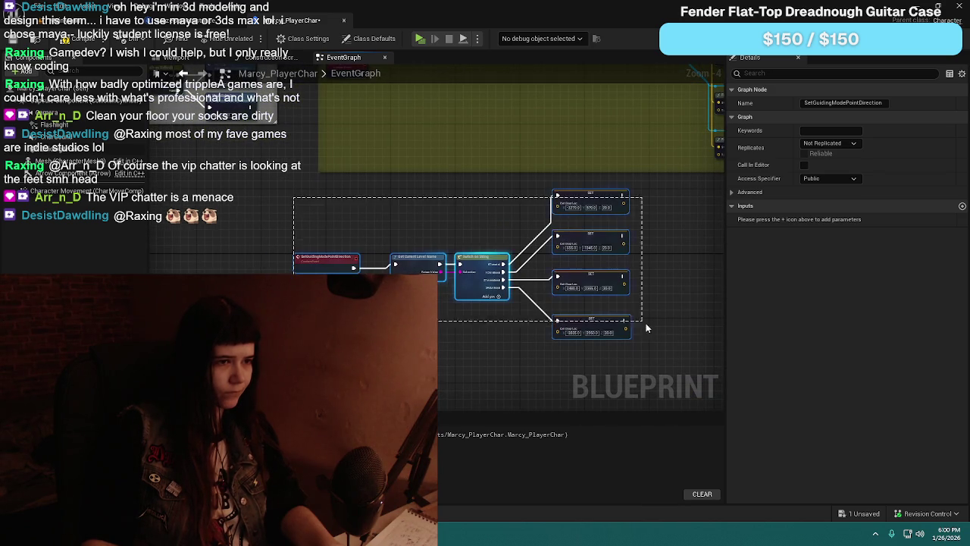
Step: Wrap the switch and exit-door SET nodes in a comment about setting arrow direction per loaded level
click(218, 253)
mouse_move(218, 253)
mouse_down()
mouse_move(316, 263)
mouse_move(321, 282)
mouse_move(371, 235)
mouse_move(331, 256)
mouse_up()
mouse_move(255, 356)
mouse_down()
mouse_move(582, 258)
mouse_move(419, 215)
mouse_move(625, 340)
mouse_up()
text(cSet)
text( the Exit)
text( Door locatio)
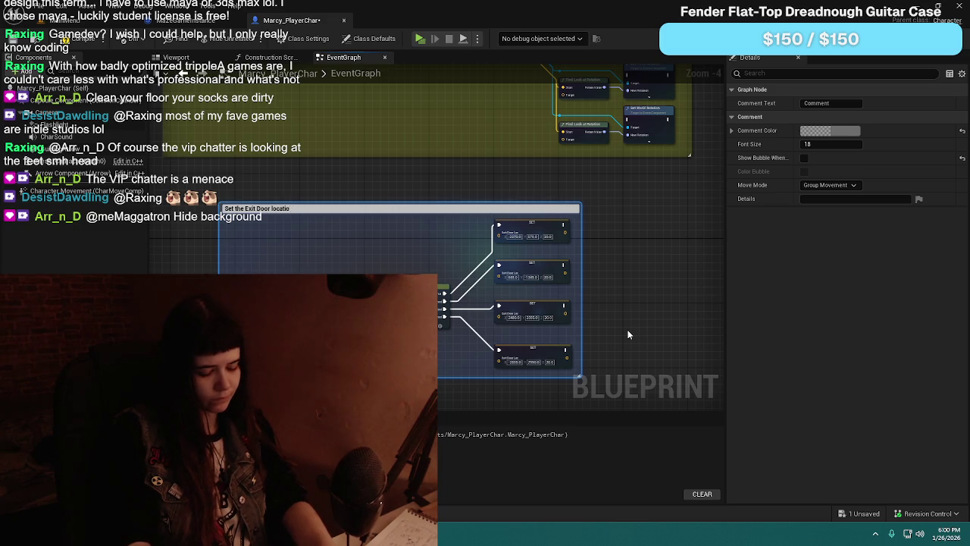
key(ctrl+a)
key(BackSpace)
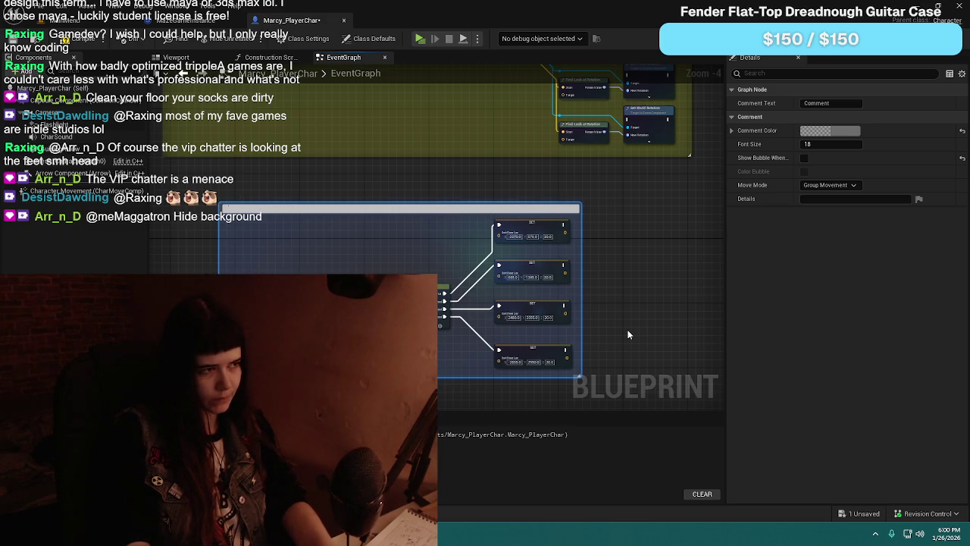
text(tion)
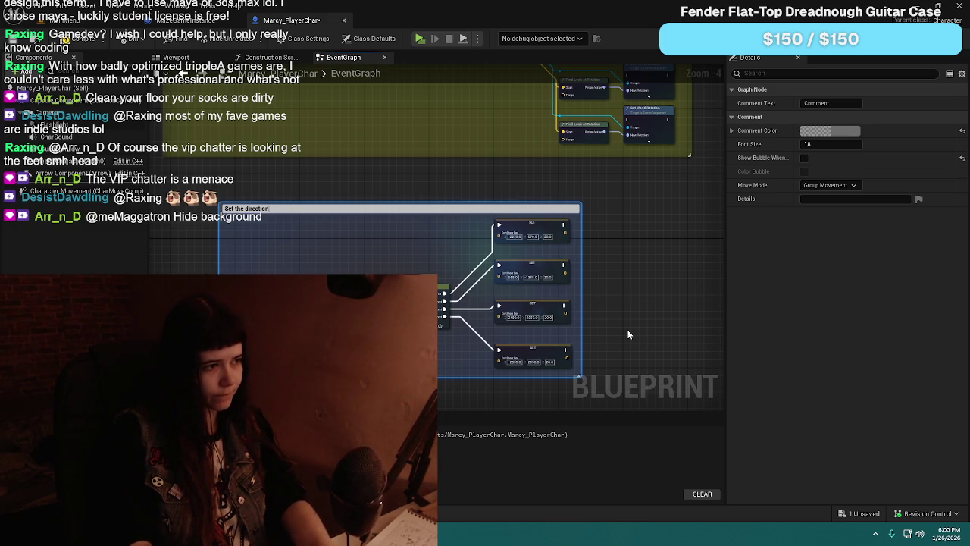
text( the guiding arrow is supp)
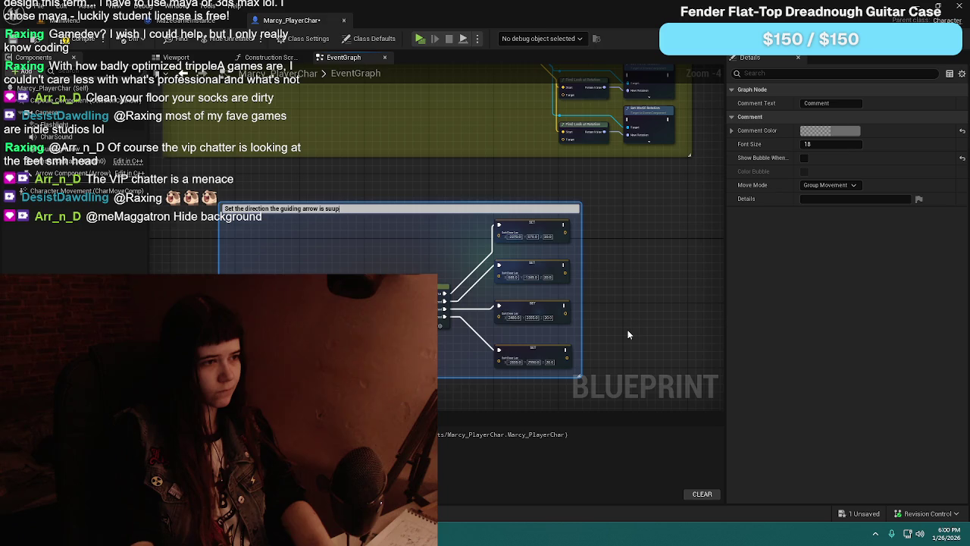
text(osed to be pointing based on which level get)
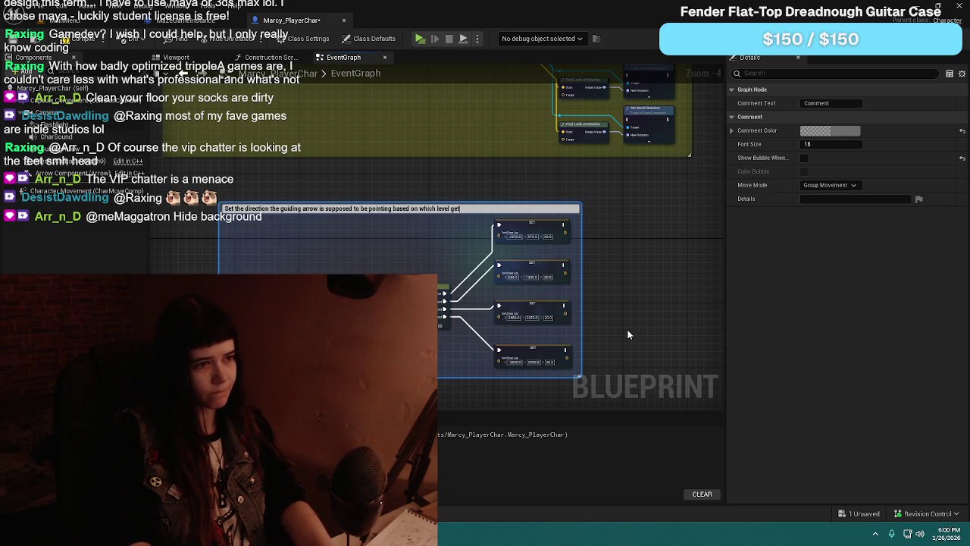
text(s loaded)
key(Return)
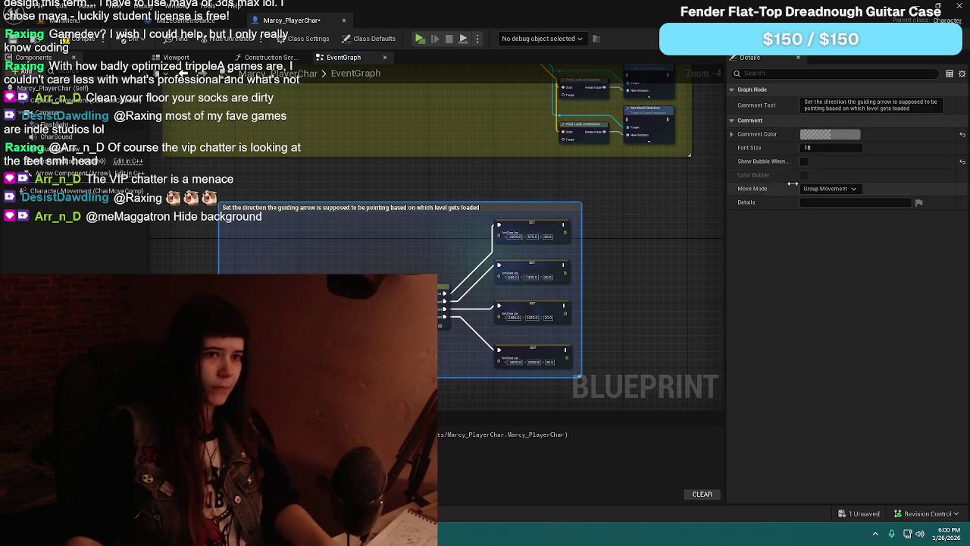
Step: Color the comment yellow with R and G at 1, and save the blueprint
click(829, 136)
click(720, 274)
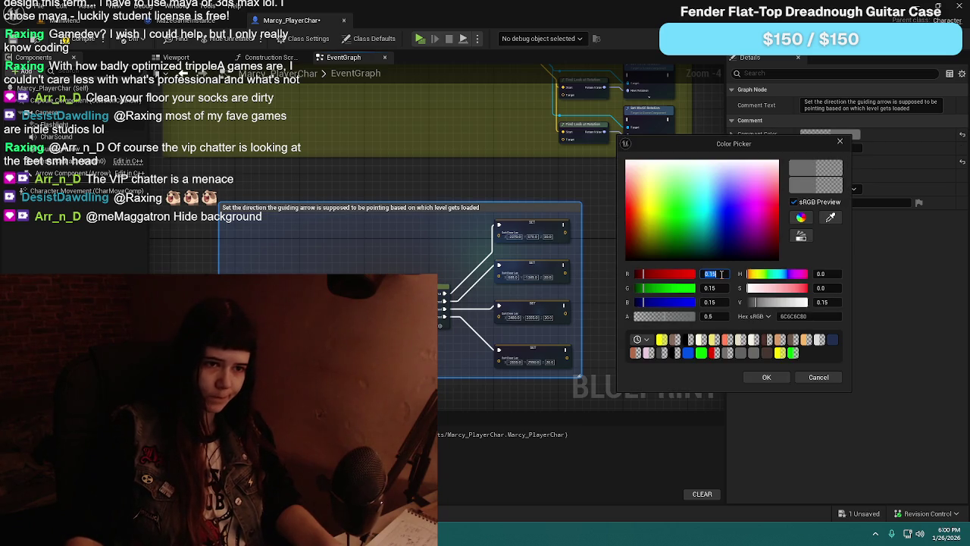
text(1)
key(Tab)
text(1)
key(Tab)
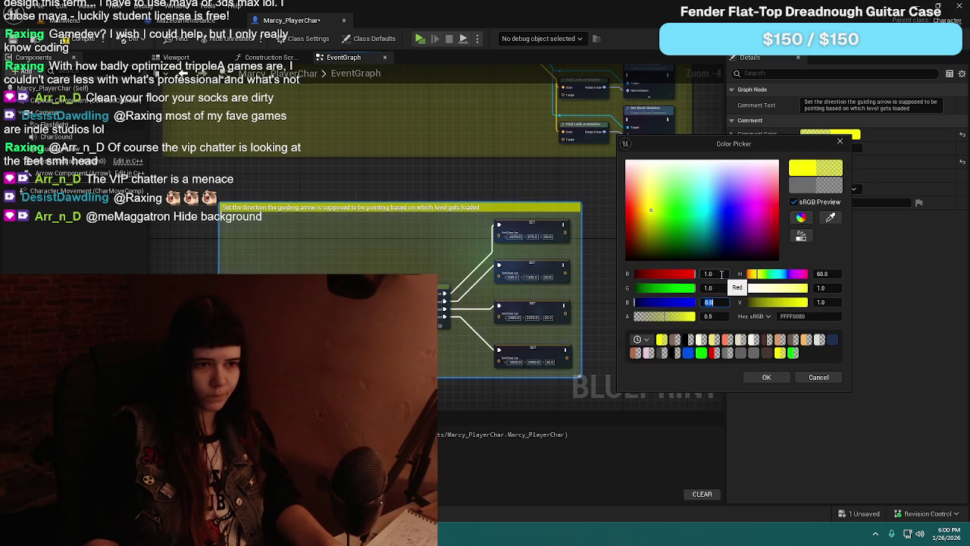
click(766, 377)
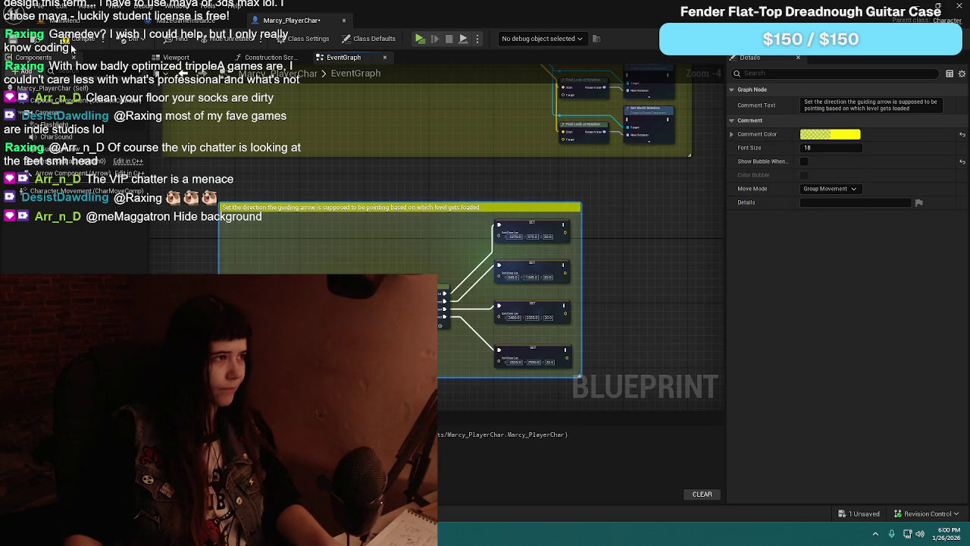
key(ctrl+s)
drag(390, 153, 511, 279)
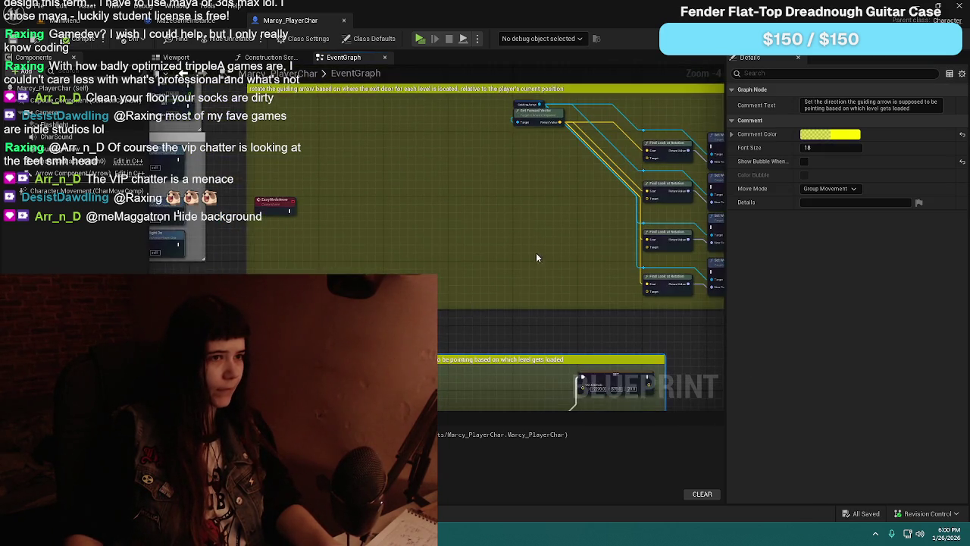
Step: Delete the three extra Find Look at Rotation and three extra Set World Rotation nodes
click(464, 144)
mouse_move(465, 144)
mouse_down()
mouse_move(417, 228)
mouse_move(339, 238)
mouse_up()
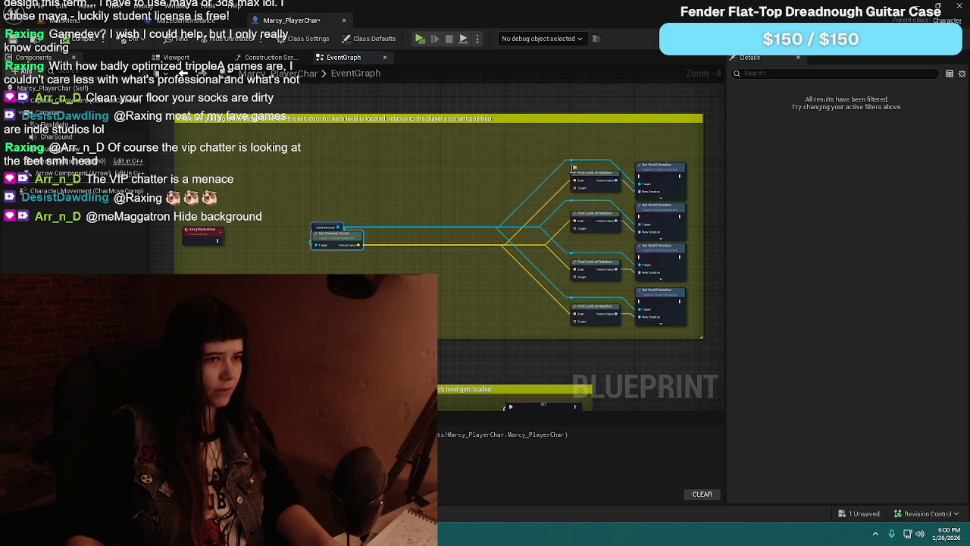
drag(559, 142, 604, 288)
key(Delete)
mouse_move(697, 127)
mouse_down()
mouse_move(648, 242)
mouse_move(669, 277)
mouse_up()
key(Delete)
Step: Reposition Guiding Arrow and Get Forward Vector above the remaining Find Look at Rotation node
drag(554, 261, 656, 328)
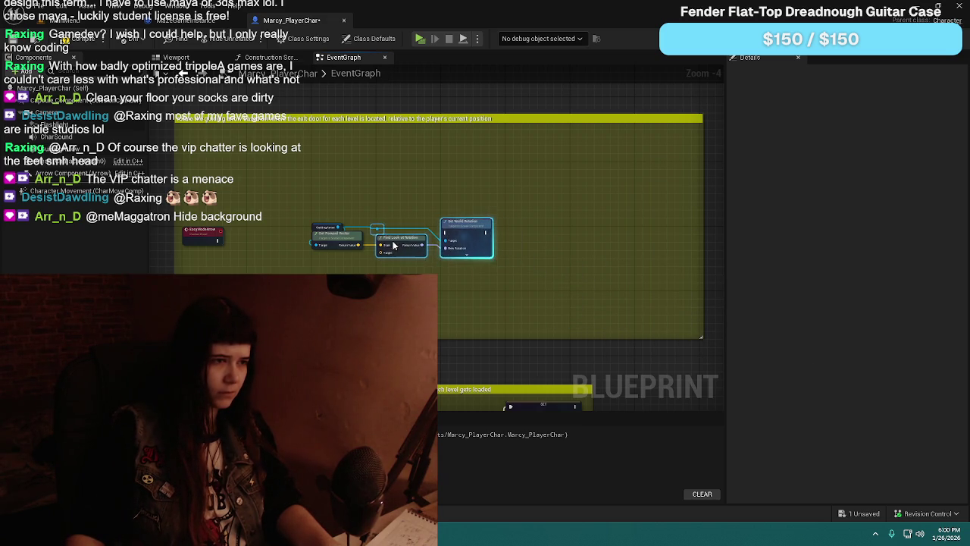
scroll(602, 292, up, 4)
scroll(522, 210, down, 1)
click(486, 193)
drag(381, 227, 565, 252)
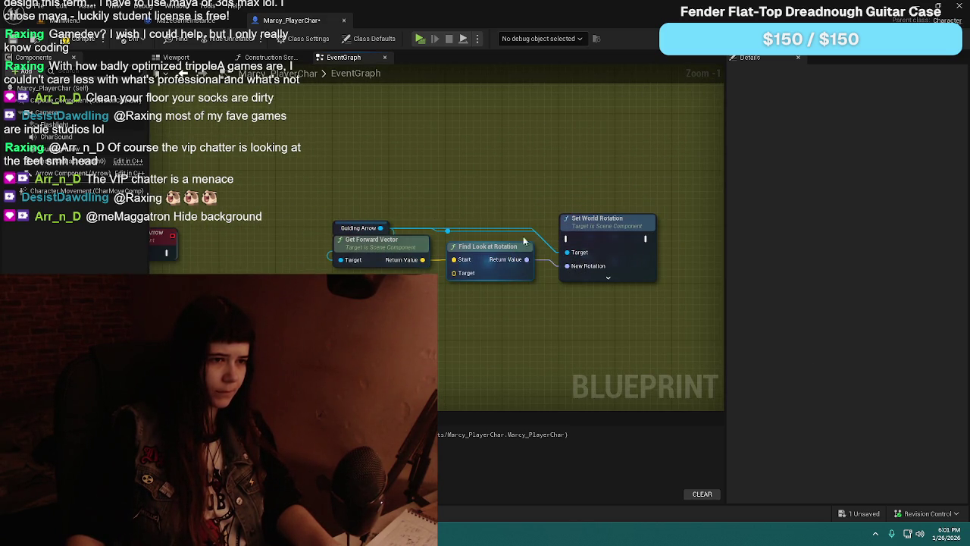
drag(457, 236, 502, 187)
scroll(468, 213, down, 1)
click(475, 219)
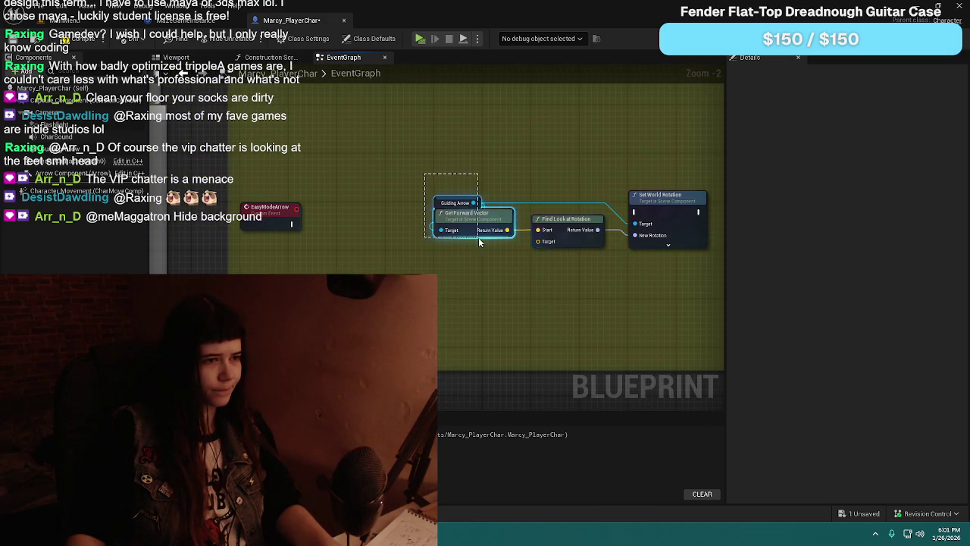
mouse_move(475, 219)
mouse_down()
mouse_move(551, 191)
mouse_move(572, 200)
mouse_up()
mouse_move(524, 152)
mouse_down()
mouse_move(574, 247)
mouse_move(480, 255)
mouse_move(467, 271)
mouse_up()
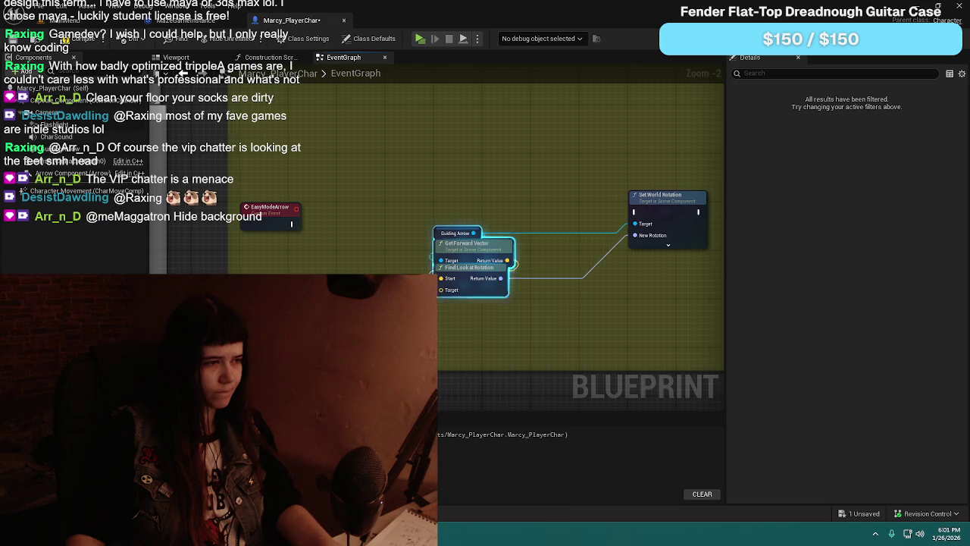
Step: Connect EasyModeArrow to Set World Rotation, add an Exit Door Loc getter, and tidy the chain leftward
click(45, 326)
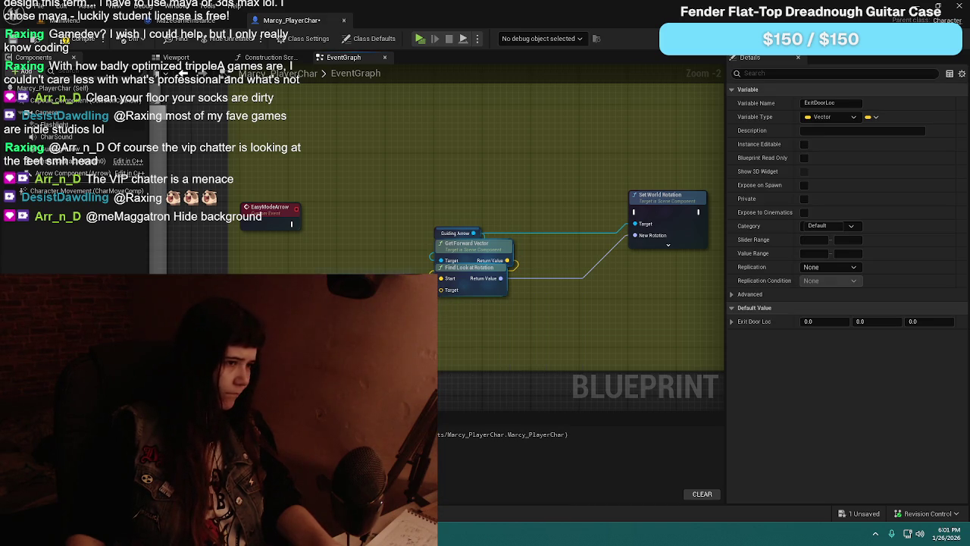
click(325, 271)
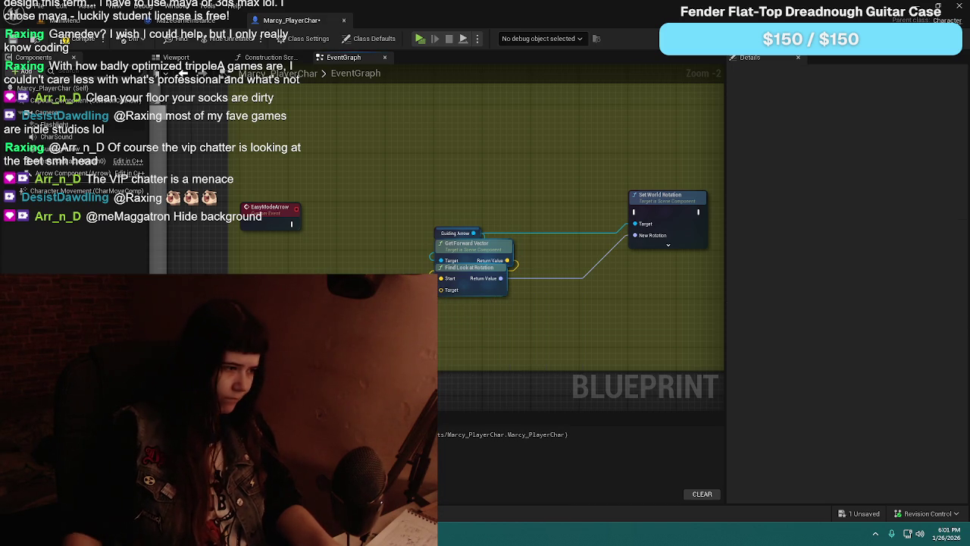
click(46, 326)
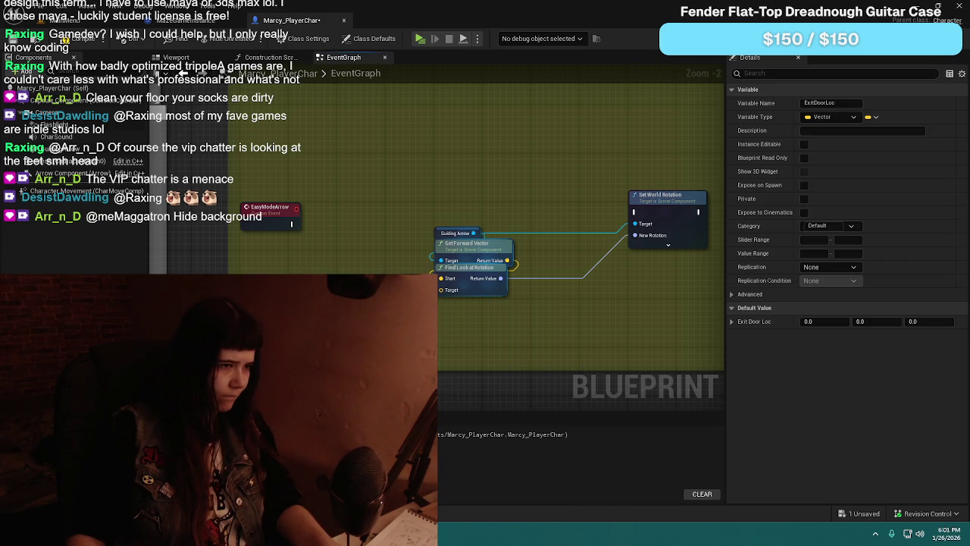
mouse_move(291, 223)
mouse_down()
mouse_move(556, 178)
mouse_move(588, 220)
mouse_move(635, 212)
mouse_up()
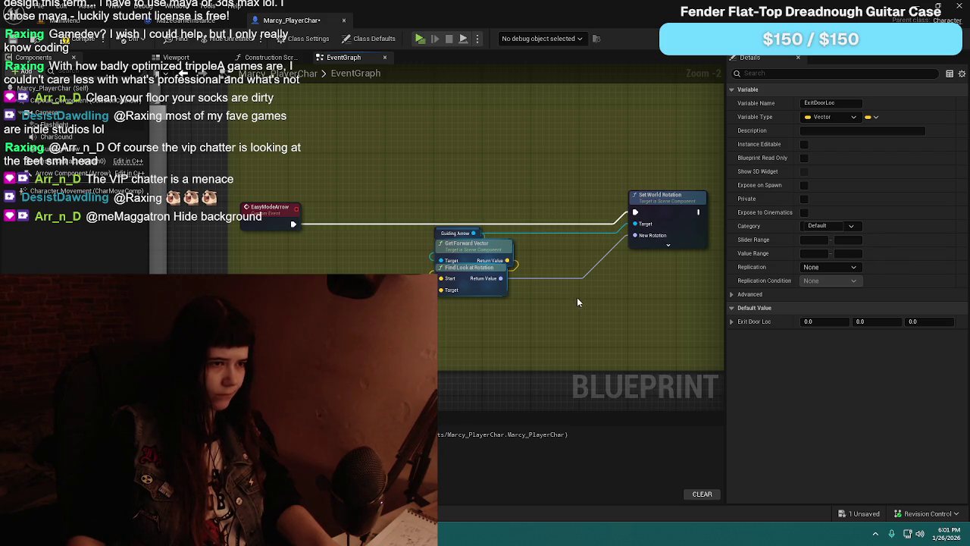
drag(46, 326, 447, 308)
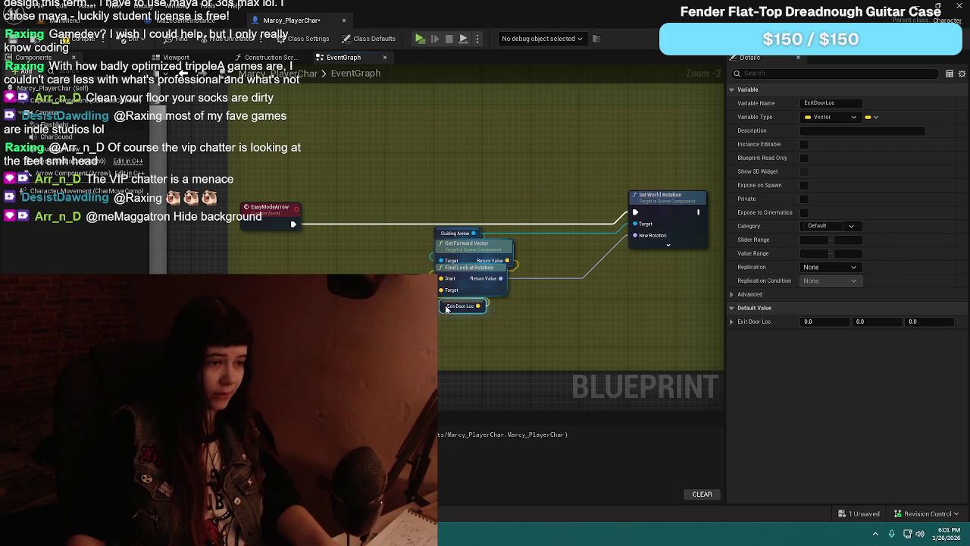
drag(426, 241, 523, 311)
mouse_move(476, 252)
mouse_down()
mouse_move(334, 243)
mouse_move(282, 258)
mouse_up()
drag(663, 203, 382, 212)
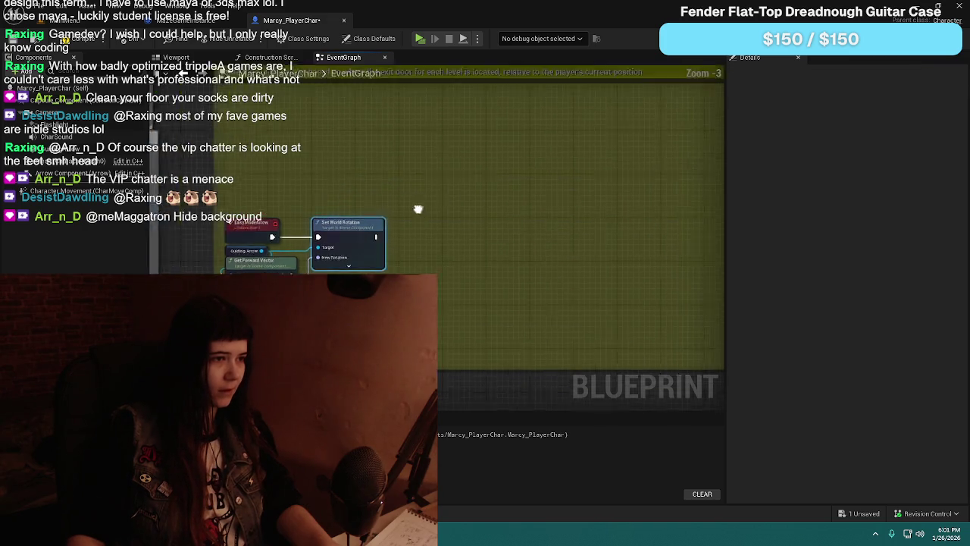
Step: Select the EasyModeArrow event and shrink the comment box snugly around the rotation chain
scroll(349, 243, down, 2)
click(282, 218)
scroll(285, 220, up, 2)
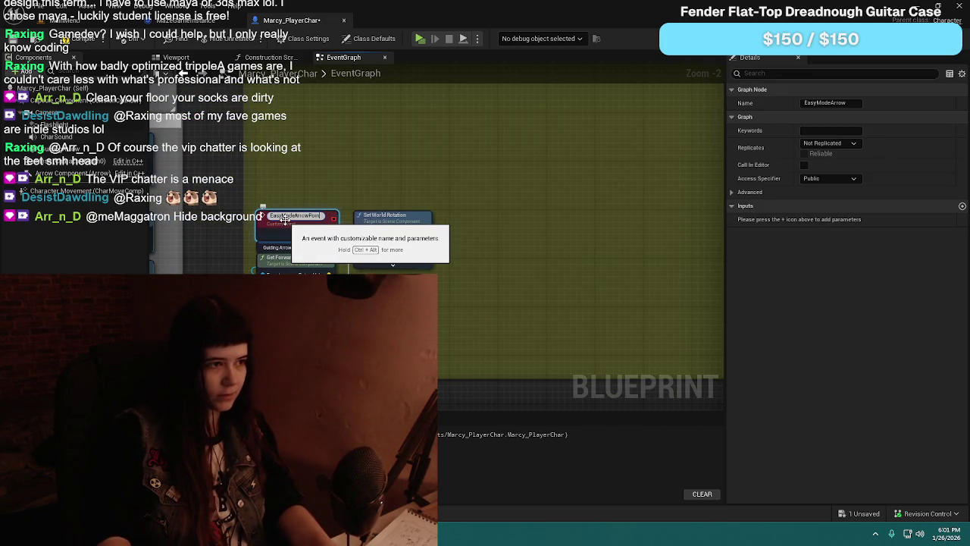
scroll(394, 192, down, 3)
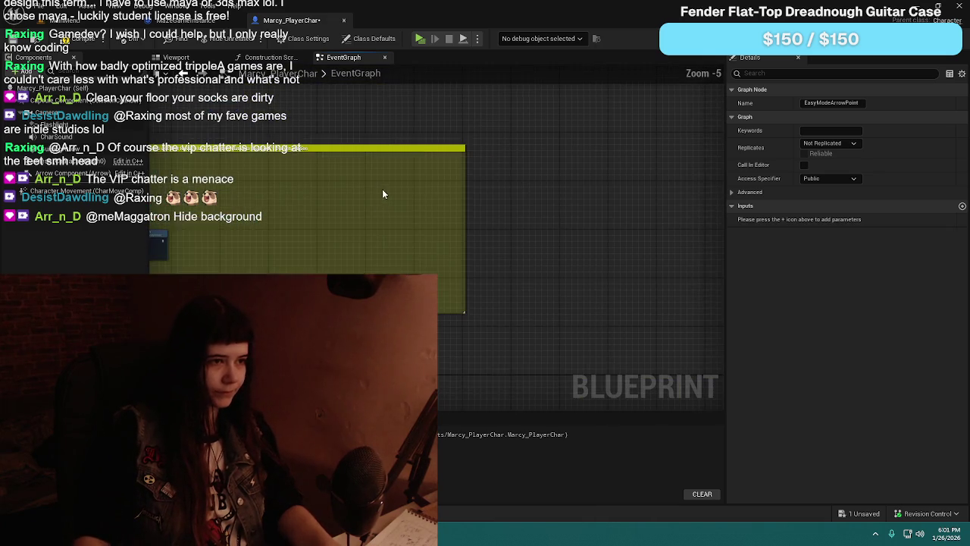
drag(704, 221, 410, 218)
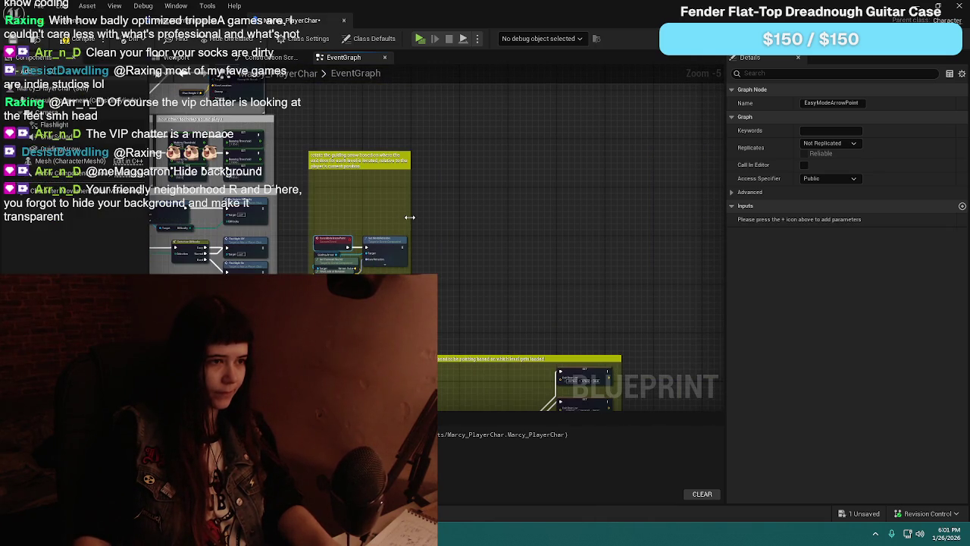
scroll(410, 217, up, 2)
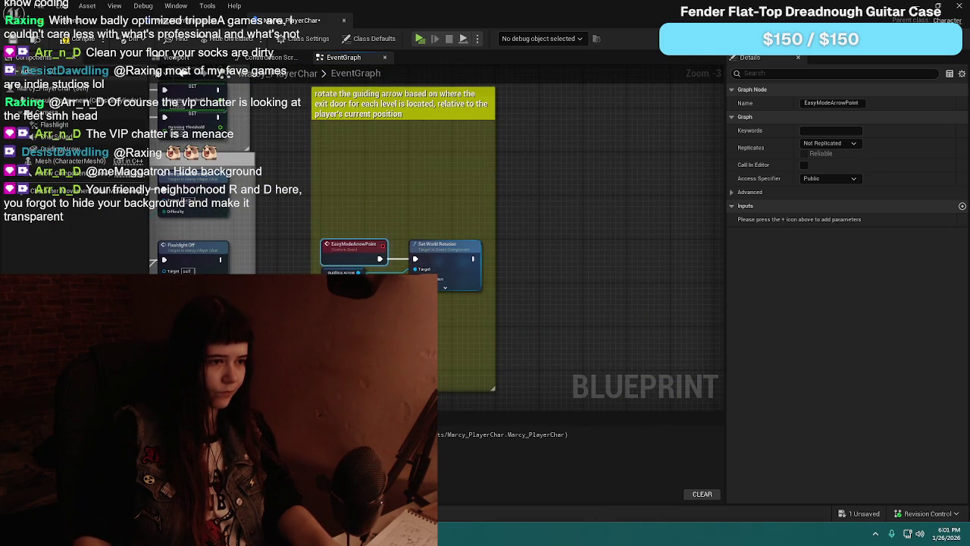
drag(493, 383, 493, 355)
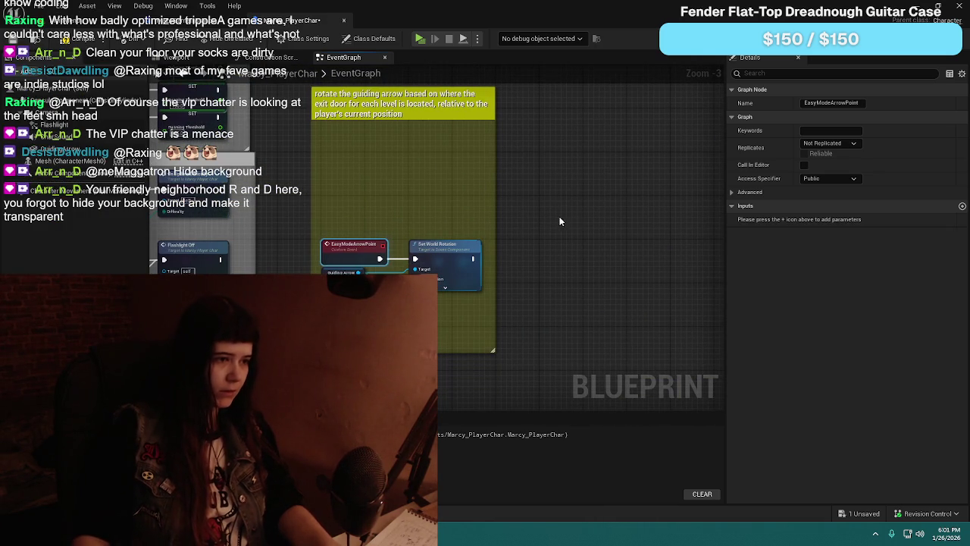
drag(457, 115, 464, 222)
Step: Save the Marcy_PlayerChar blueprint
click(76, 43)
drag(591, 291, 591, 229)
scroll(596, 190, down, 1)
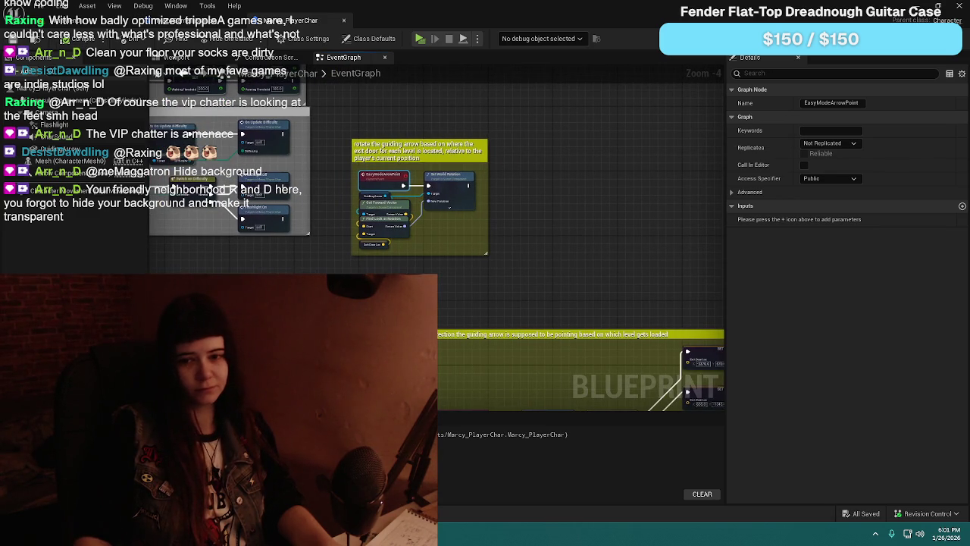
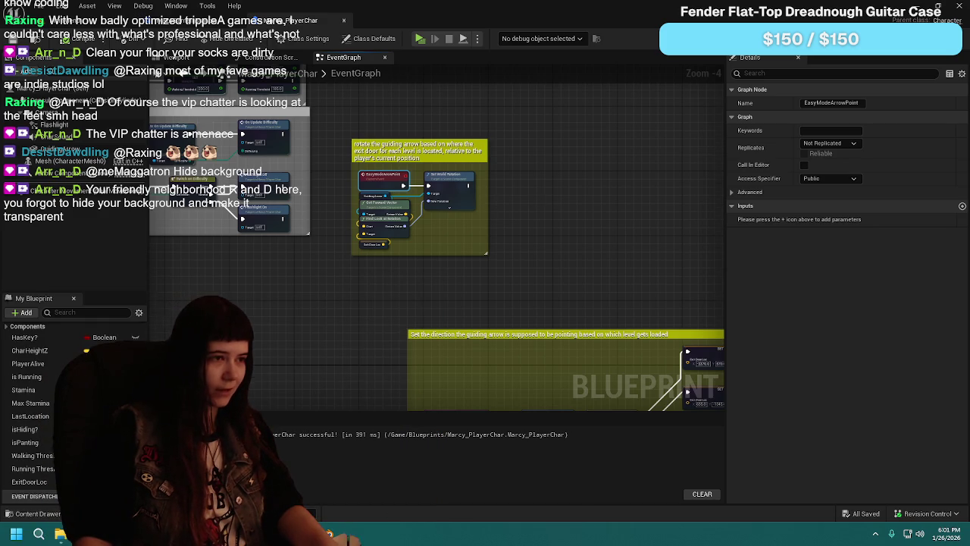
Step: Move the guiding-arrow rotation comment box and bring the level-based direction nodes into view
mouse_move(418, 265)
mouse_down()
mouse_move(424, 220)
mouse_move(453, 287)
mouse_move(468, 255)
mouse_move(496, 244)
mouse_move(414, 240)
mouse_move(414, 220)
mouse_up()
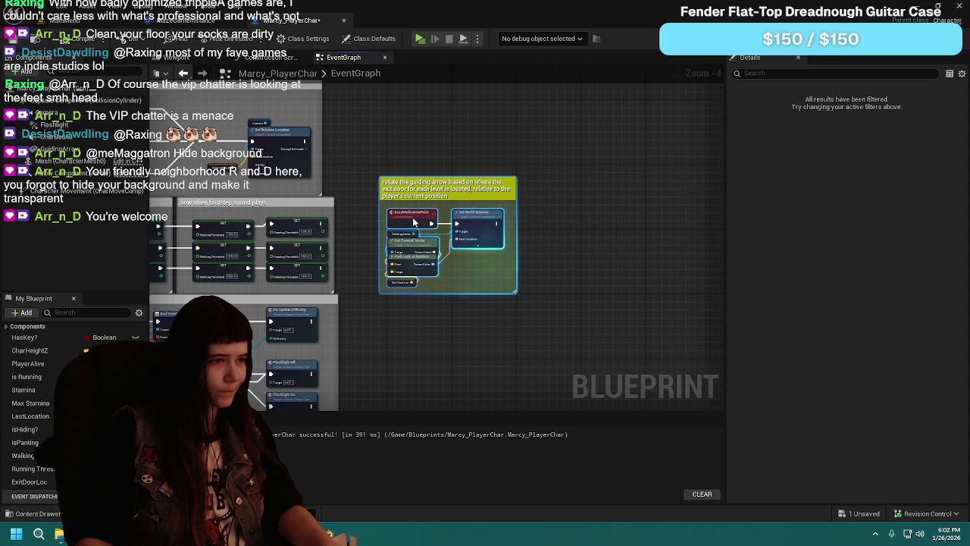
scroll(521, 350, down, 2)
drag(311, 215, 530, 343)
scroll(424, 277, up, 2)
mouse_move(266, 304)
mouse_down()
mouse_move(441, 355)
mouse_move(351, 243)
mouse_move(346, 285)
mouse_up()
scroll(346, 284, up, 2)
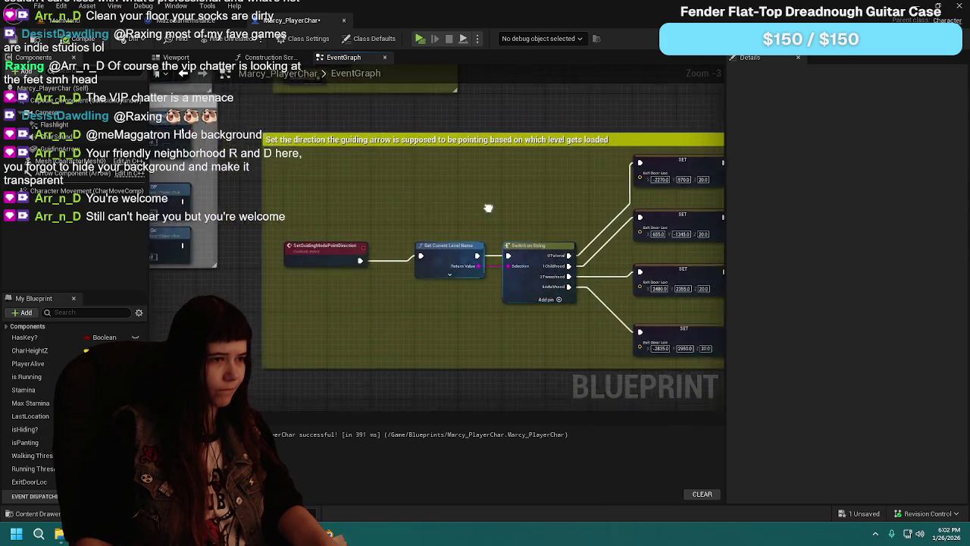
Step: Pack Get Current Level Name, Switch on String and the four SET Exit Door Loc nodes closely together
mouse_move(470, 250)
mouse_down()
mouse_move(420, 236)
mouse_move(473, 244)
mouse_up()
mouse_move(573, 267)
mouse_down()
mouse_move(531, 287)
mouse_move(477, 292)
mouse_move(391, 272)
mouse_up()
drag(586, 161, 489, 189)
drag(596, 217, 515, 241)
drag(603, 277, 508, 285)
drag(613, 353, 509, 339)
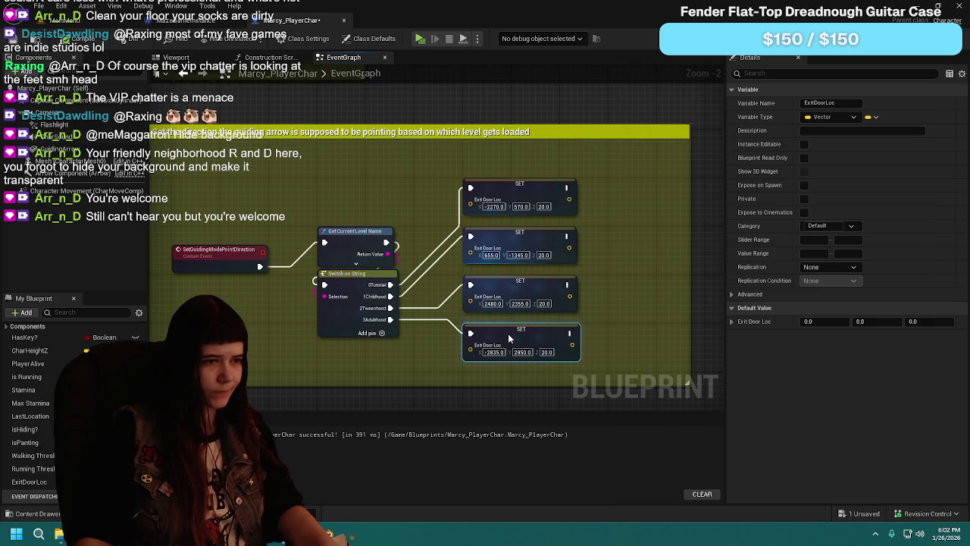
Step: Shrink the comment box around its nodes and place it just below the rotation comment box
drag(689, 254, 595, 258)
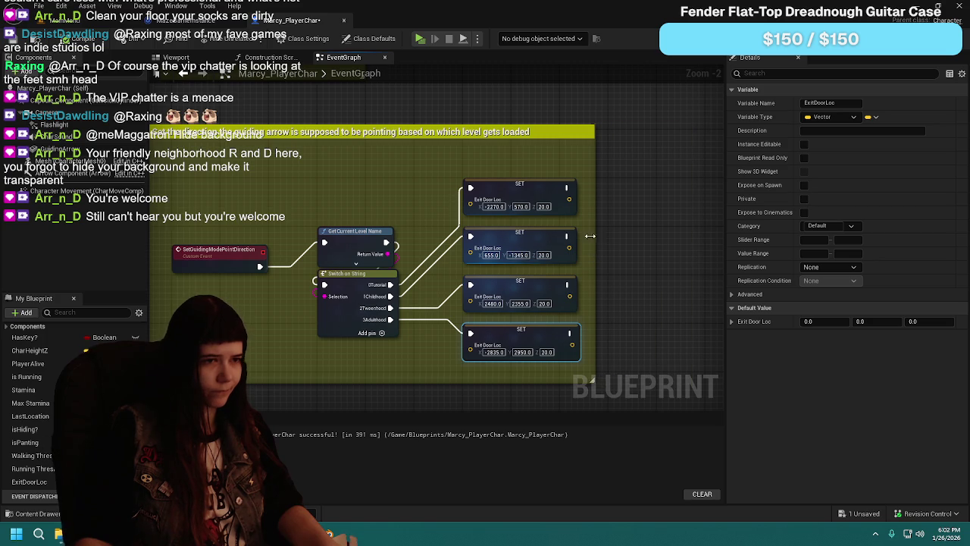
drag(549, 126, 549, 155)
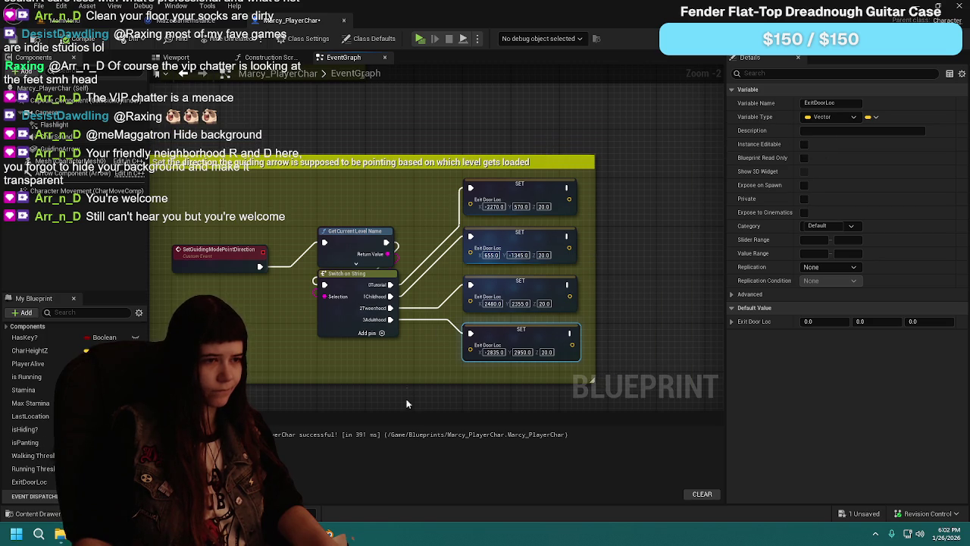
mouse_move(438, 383)
mouse_down()
mouse_move(437, 370)
mouse_move(323, 287)
mouse_move(357, 284)
mouse_move(342, 285)
mouse_up()
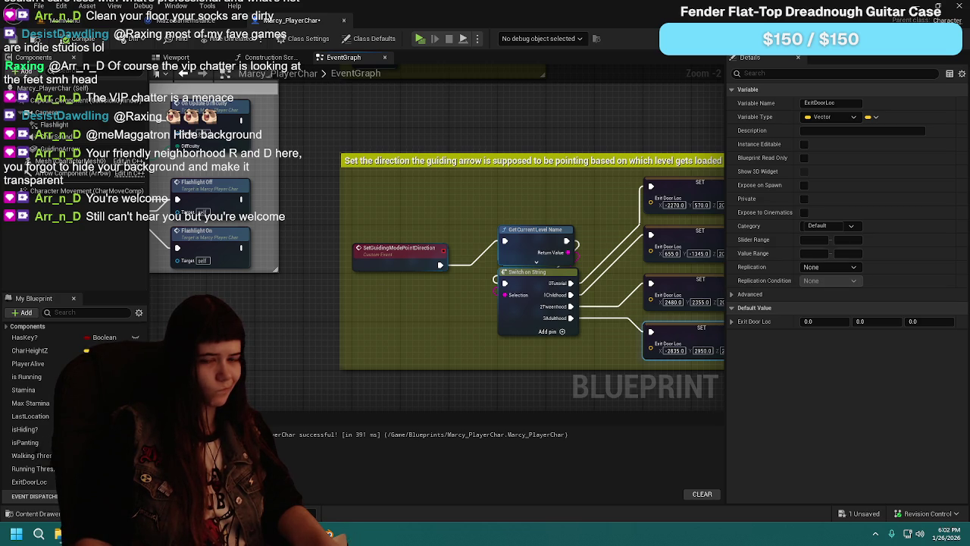
drag(604, 136, 543, 136)
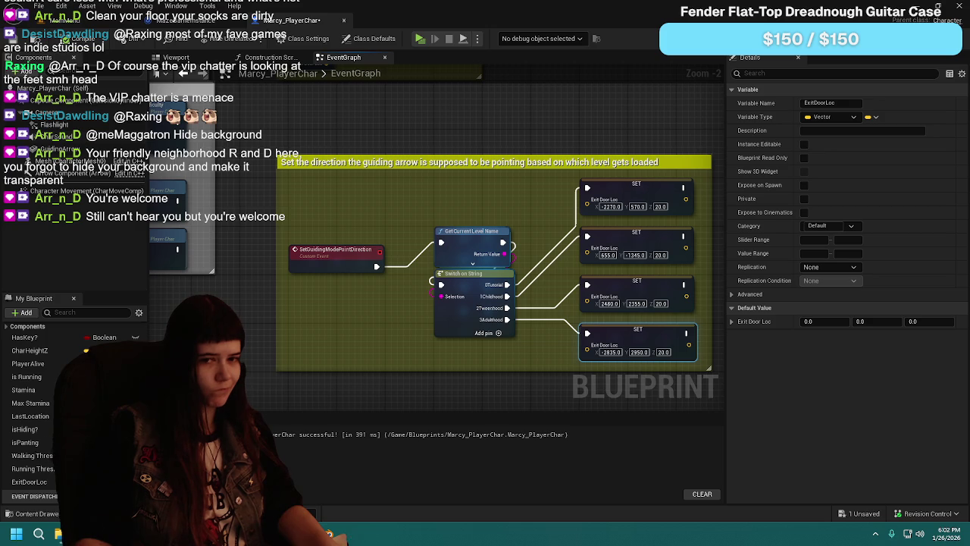
drag(430, 141, 374, 156)
scroll(374, 156, down, 1)
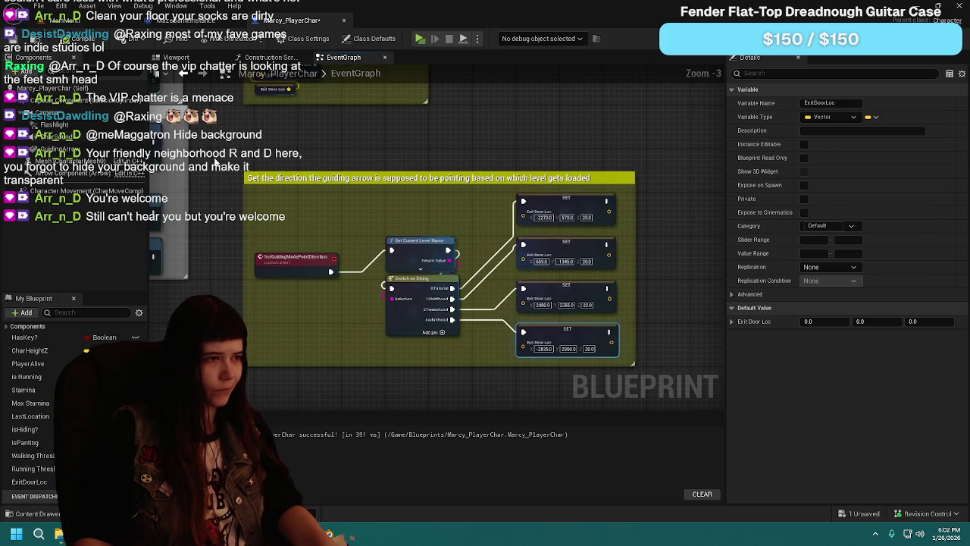
click(359, 230)
drag(359, 230, 432, 284)
mouse_move(363, 317)
mouse_down()
mouse_move(344, 255)
mouse_move(354, 253)
mouse_move(329, 256)
mouse_move(365, 254)
mouse_up()
click(282, 242)
scroll(282, 242, down, 1)
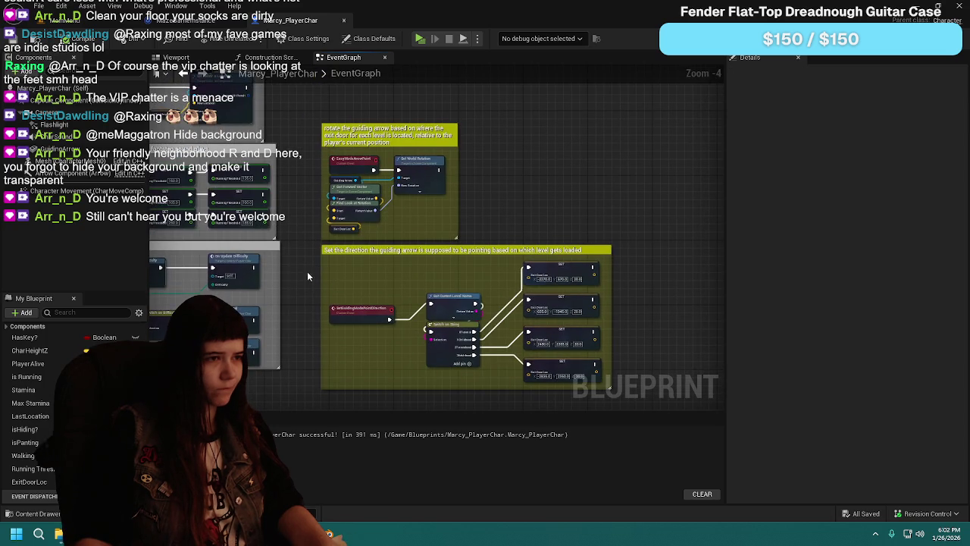
Step: Pan past the Max Stamina and Flashlight boxes, ending back at the Set Relative Location node
mouse_move(342, 217)
mouse_down()
mouse_move(384, 216)
mouse_move(455, 189)
mouse_move(296, 148)
mouse_up()
scroll(429, 214, up, 2)
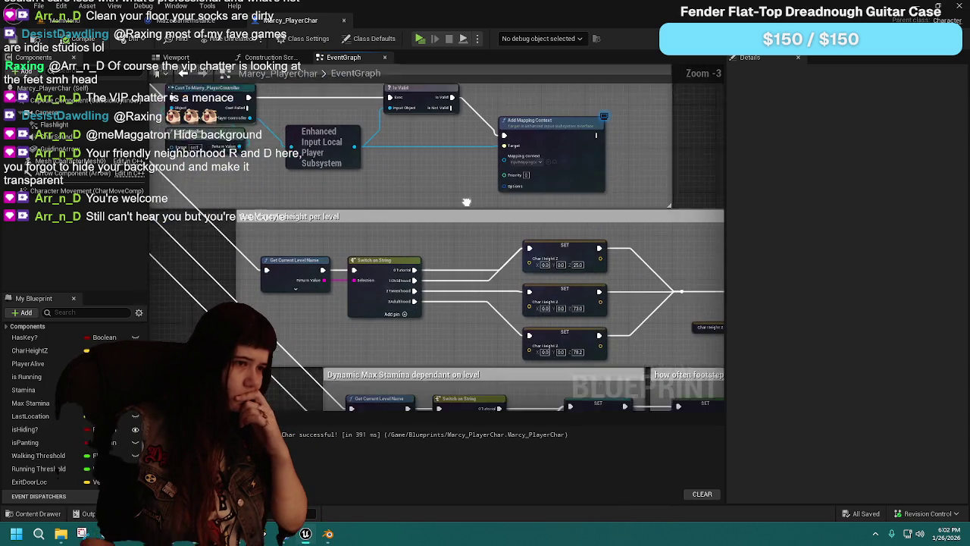
drag(637, 235, 296, 223)
mouse_move(395, 304)
mouse_down()
mouse_move(388, 284)
mouse_move(563, 144)
mouse_move(214, 157)
mouse_up()
mouse_move(396, 286)
mouse_down()
mouse_move(252, 135)
mouse_move(374, 198)
mouse_move(545, 250)
mouse_move(558, 267)
mouse_move(491, 130)
mouse_move(420, 330)
mouse_move(379, 121)
mouse_move(326, 195)
mouse_move(388, 172)
mouse_up()
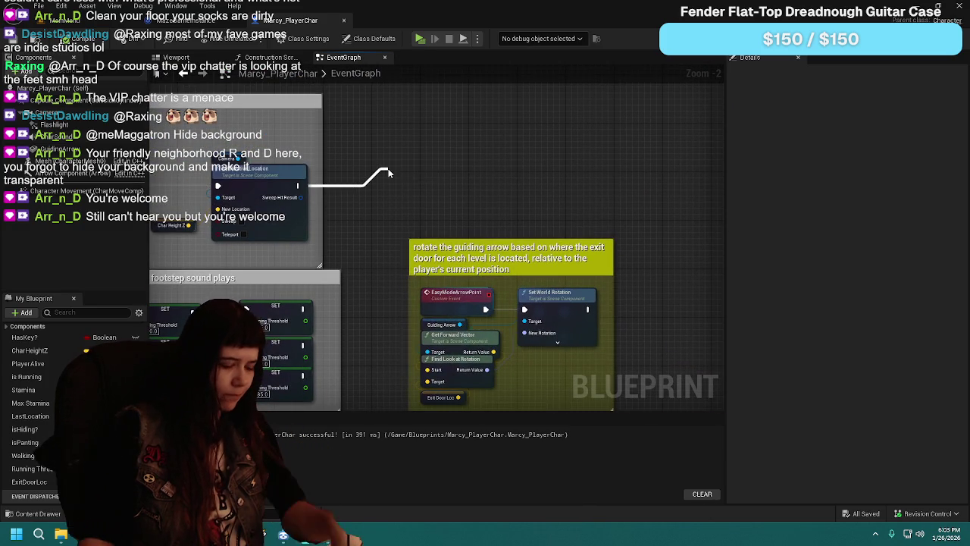
Step: Search the graph actions for a 'set easy' function, then dismiss the search
text(set east)
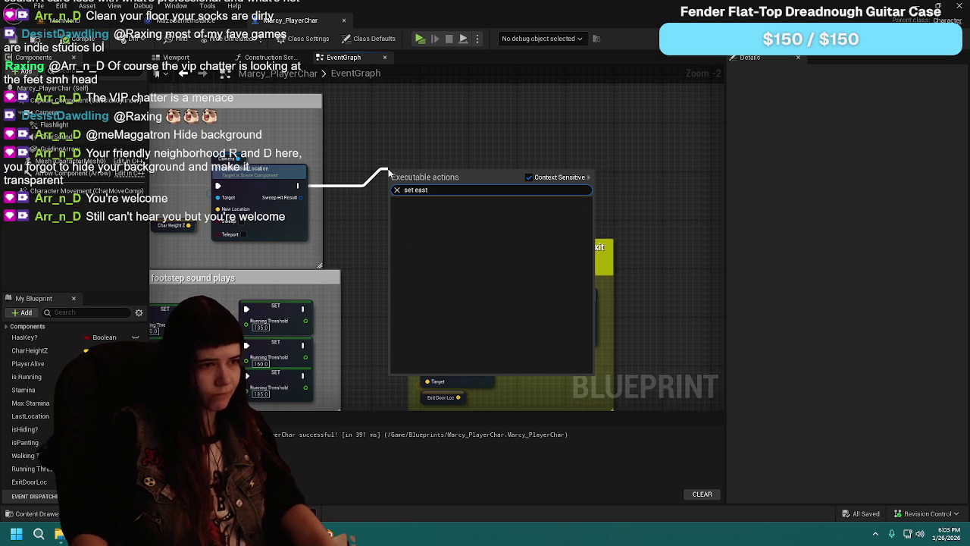
key(BackSpace)
text(y m)
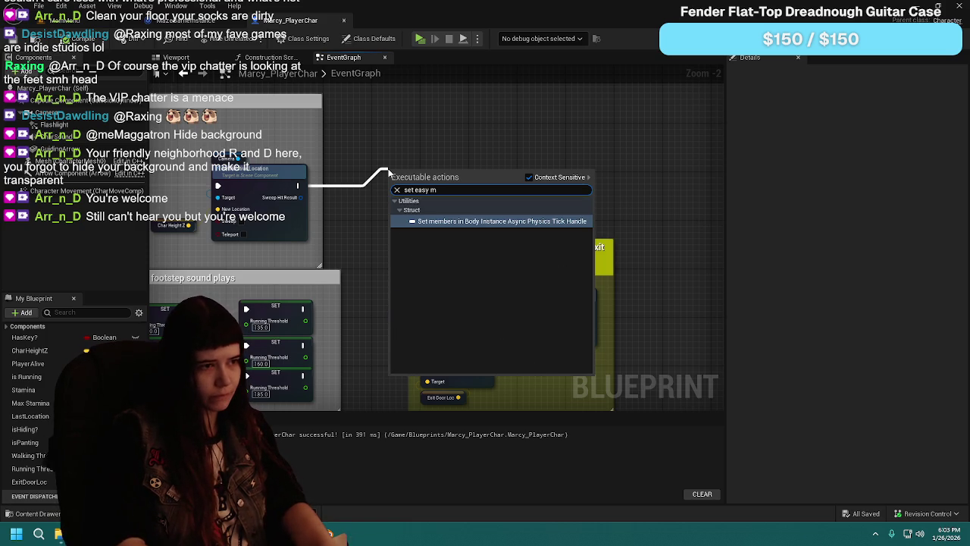
key(BackSpace)
key(BackSpace)
key(BackSpace)
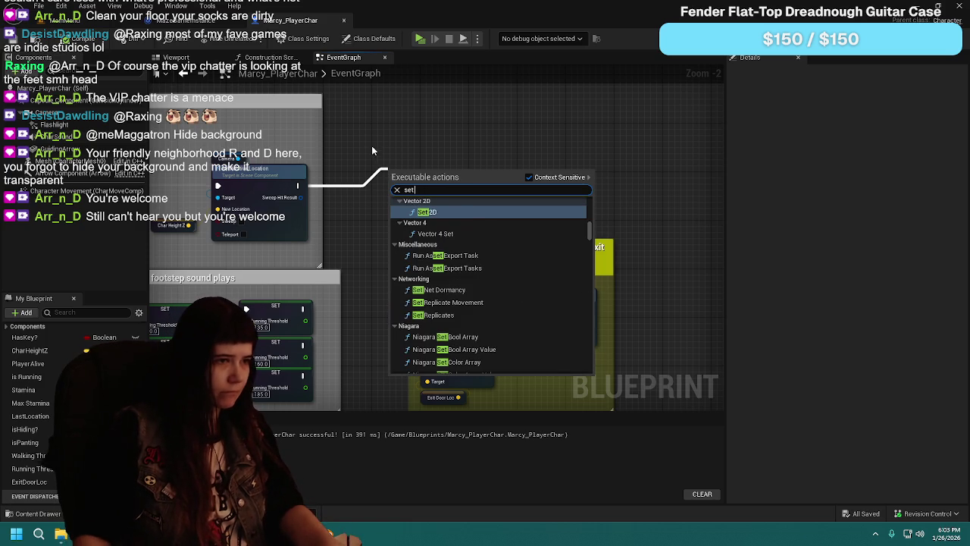
right_click(366, 169)
right_click(366, 170)
text(set eas)
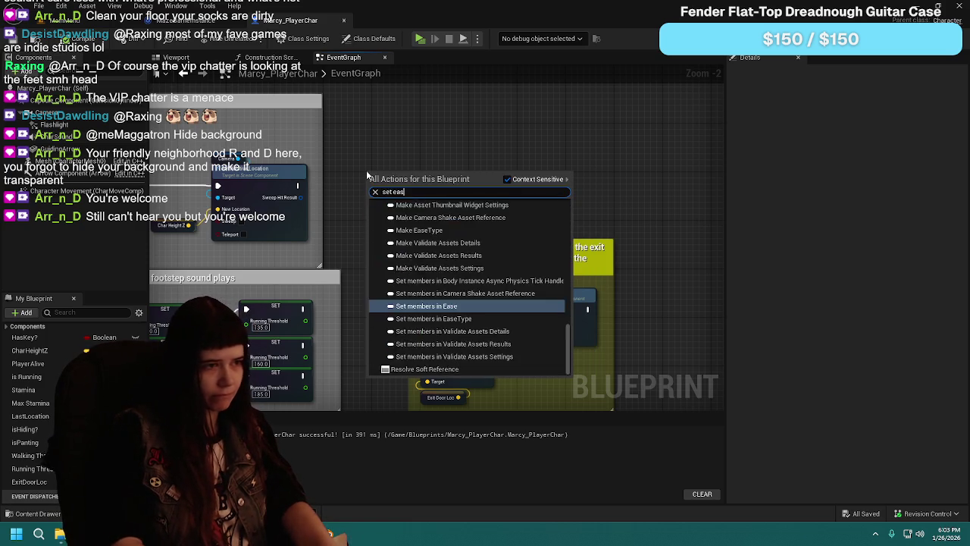
text(y)
key(Escape)
mouse_move(386, 229)
mouse_down()
mouse_move(372, 31)
mouse_move(388, 194)
mouse_up()
Step: Add a Set Guiding Mode Point Direction call after Set Relative Location
right_click(377, 171)
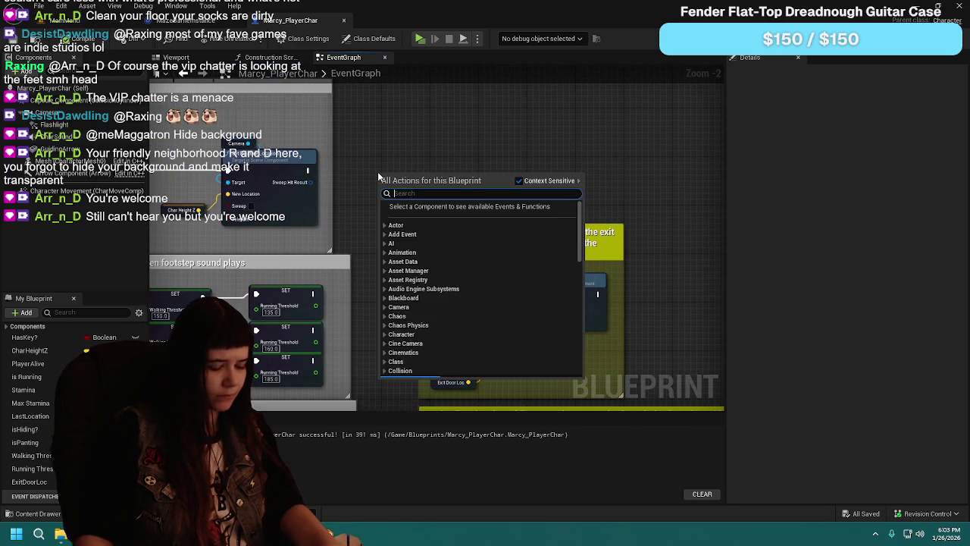
text(set guiding)
key(Return)
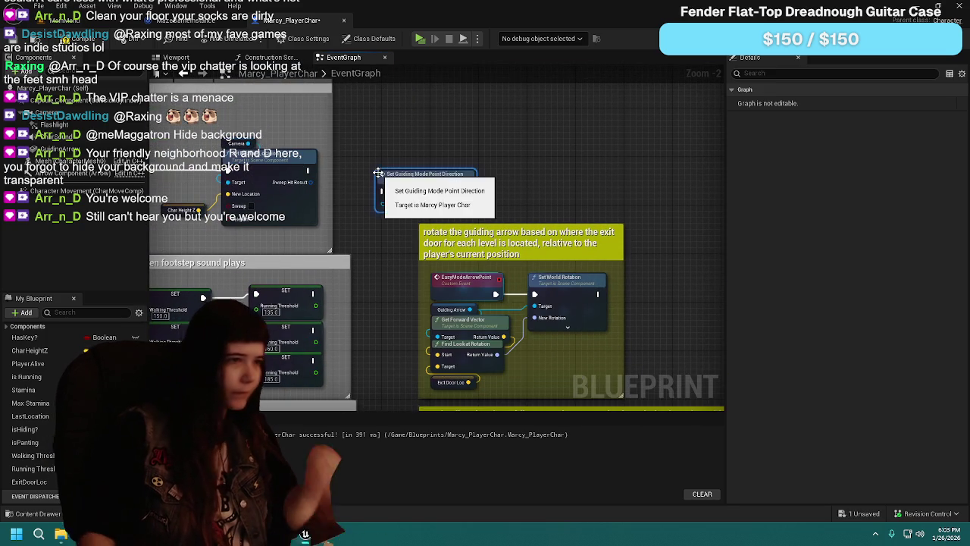
mouse_move(377, 160)
mouse_down()
mouse_move(409, 167)
mouse_move(401, 166)
mouse_move(402, 185)
mouse_up()
Step: Rename the custom event to SetEasyModeGuidingArrowPointDirection and view the character's Viewport
click(428, 304)
key(F2)
text(SetEasyModeGuidingArrowPointDirection)
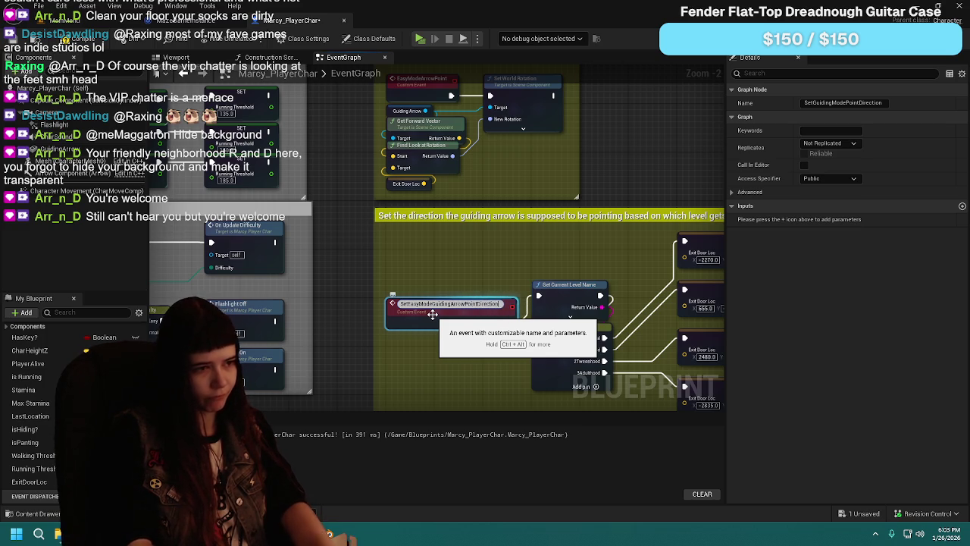
key(Return)
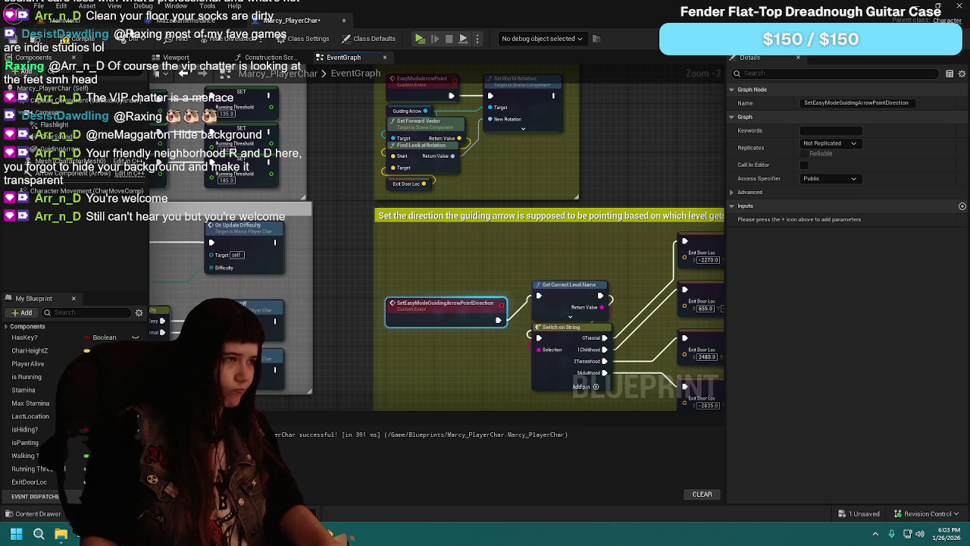
mouse_move(396, 160)
mouse_down()
mouse_move(427, 312)
mouse_move(493, 223)
mouse_up()
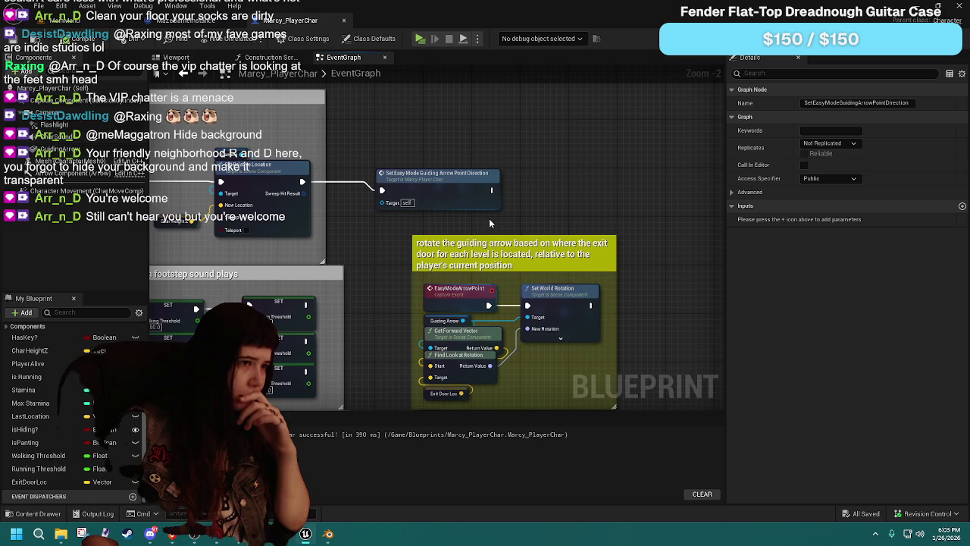
scroll(379, 291, down, 1)
mouse_move(379, 291)
mouse_down()
mouse_move(576, 246)
mouse_move(326, 227)
mouse_move(365, 283)
mouse_move(427, 194)
mouse_move(553, 208)
mouse_up()
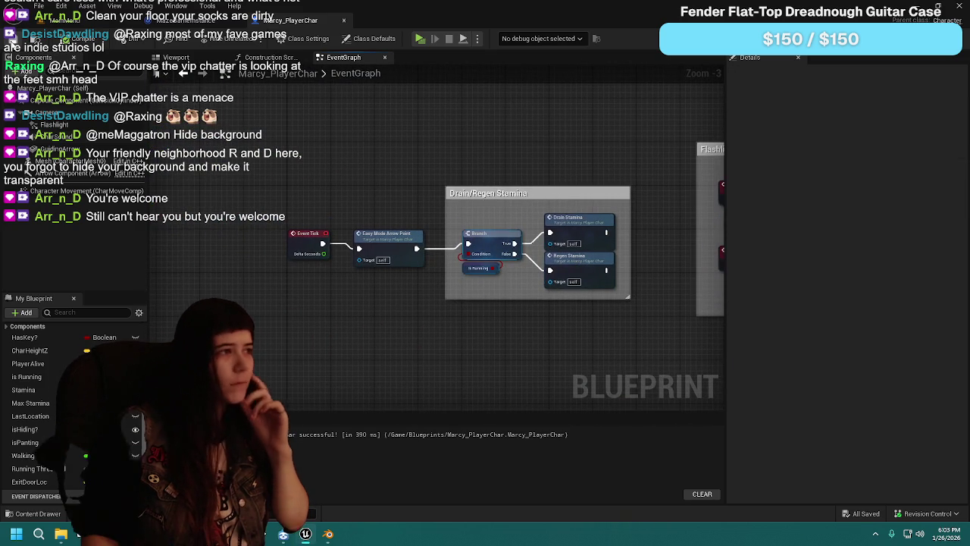
click(176, 58)
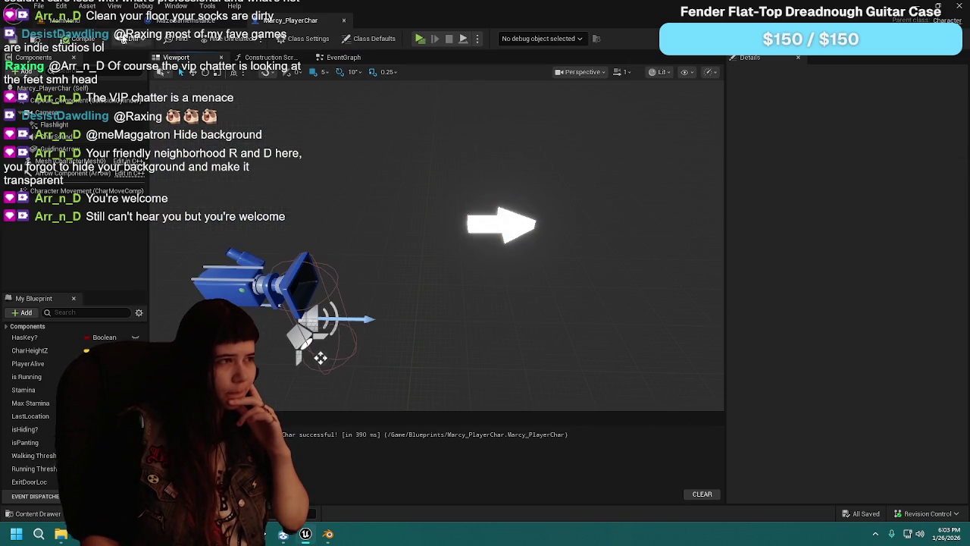
Step: Play-test from the MainMenu level, switching Difficulty in the pause Options, then stop the session
click(83, 21)
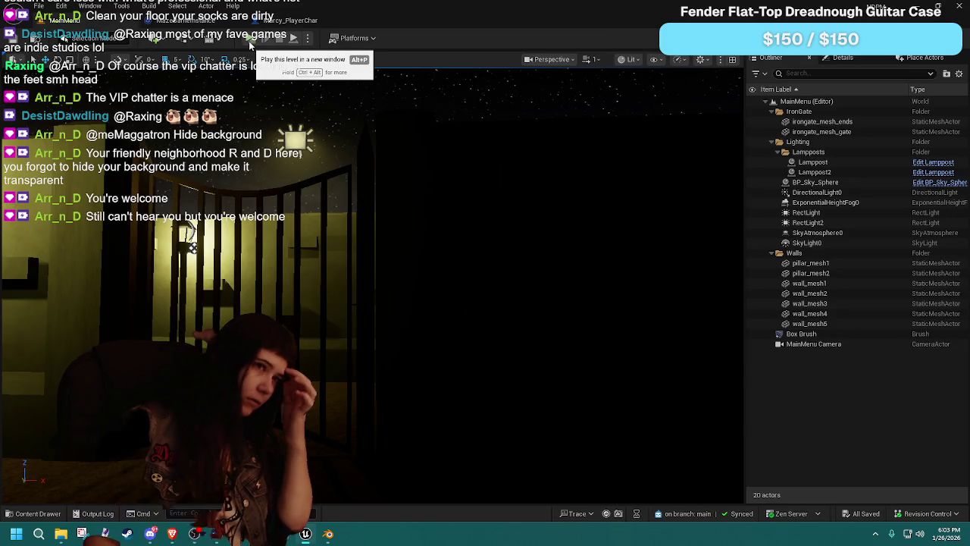
click(249, 40)
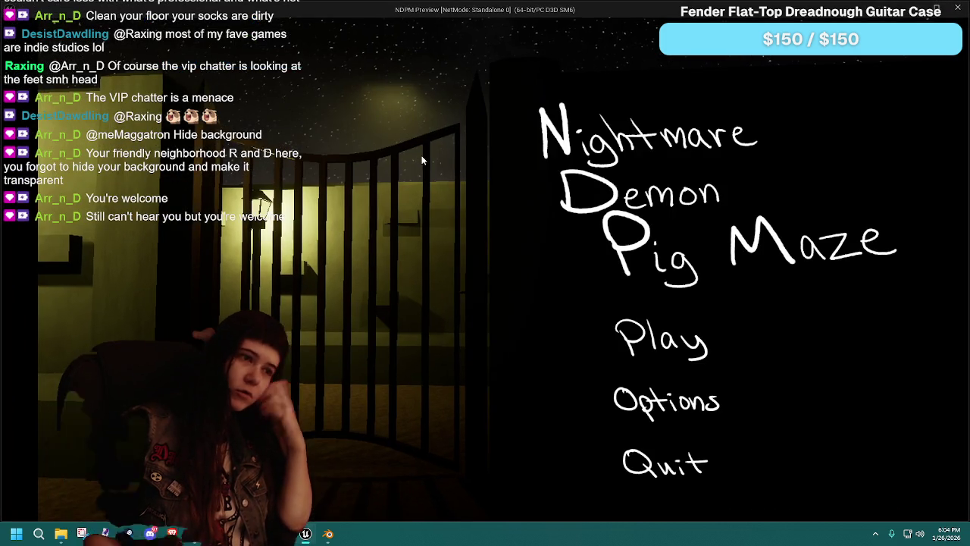
click(711, 355)
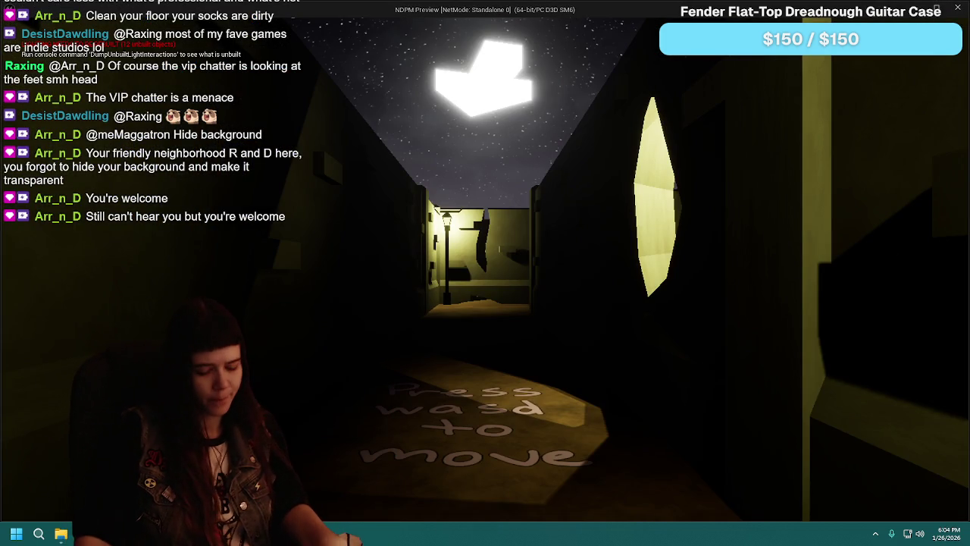
key(Escape)
click(516, 363)
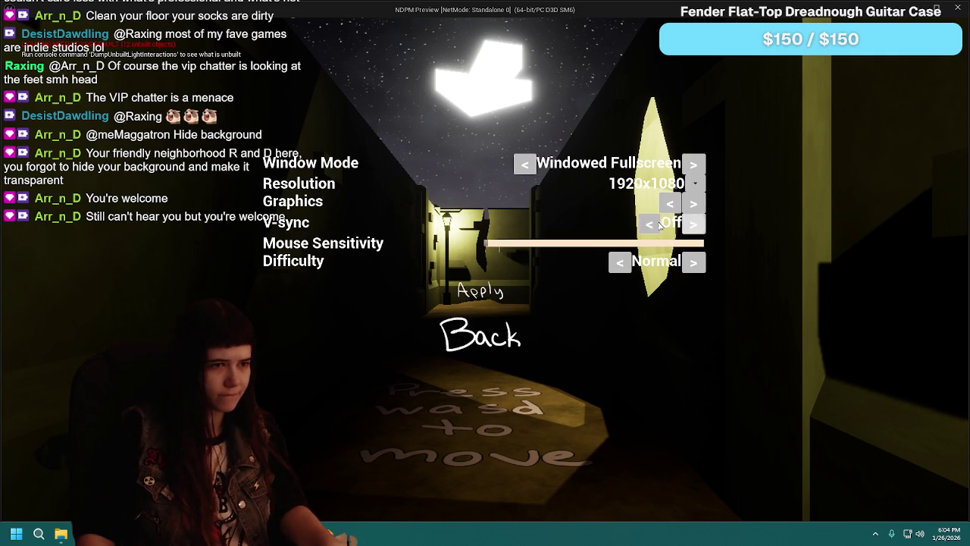
click(694, 263)
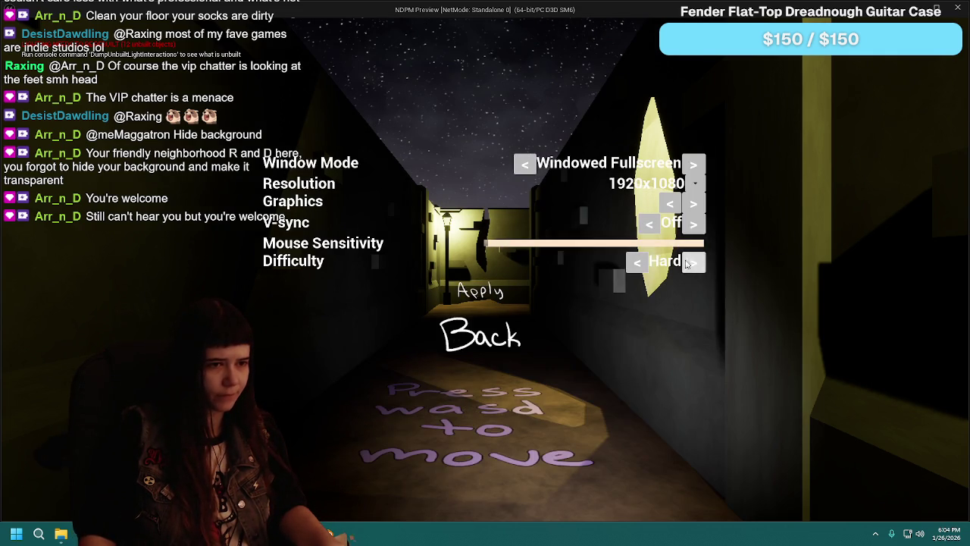
click(635, 263)
click(482, 336)
key(Escape)
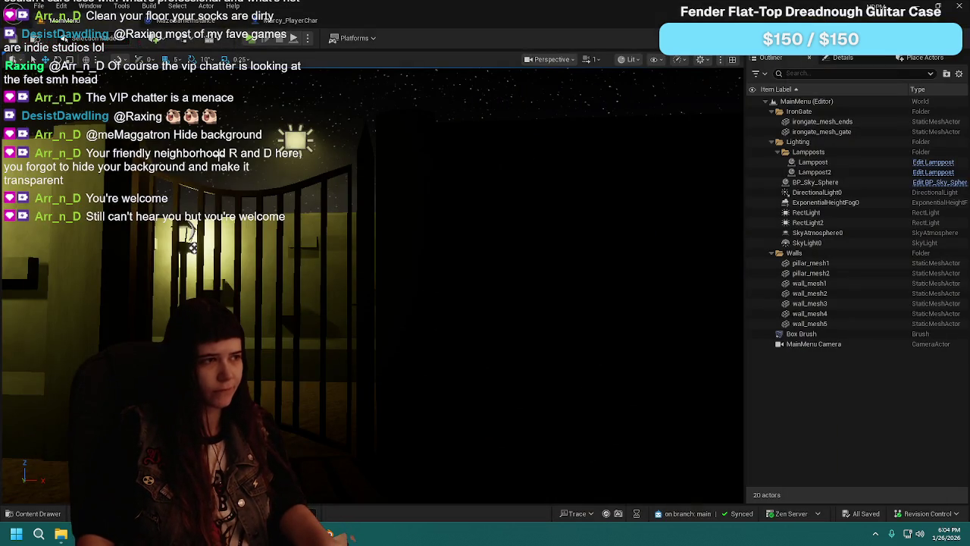
Step: Uncheck Visible under Rendering for Marcy_PlayerChar's GuidingArrow component, then return to MainMenu
click(268, 23)
click(498, 222)
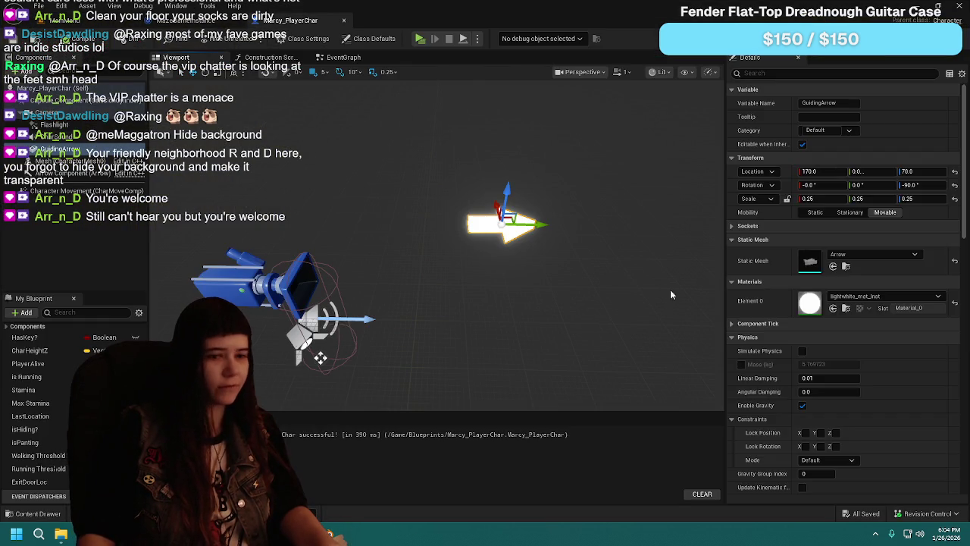
scroll(789, 342, down, 10)
scroll(811, 346, down, 3)
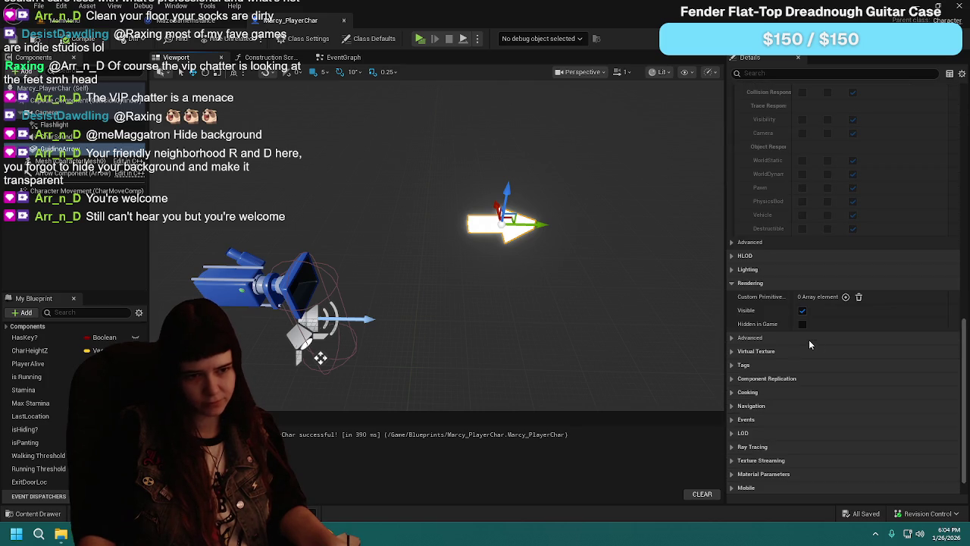
click(802, 310)
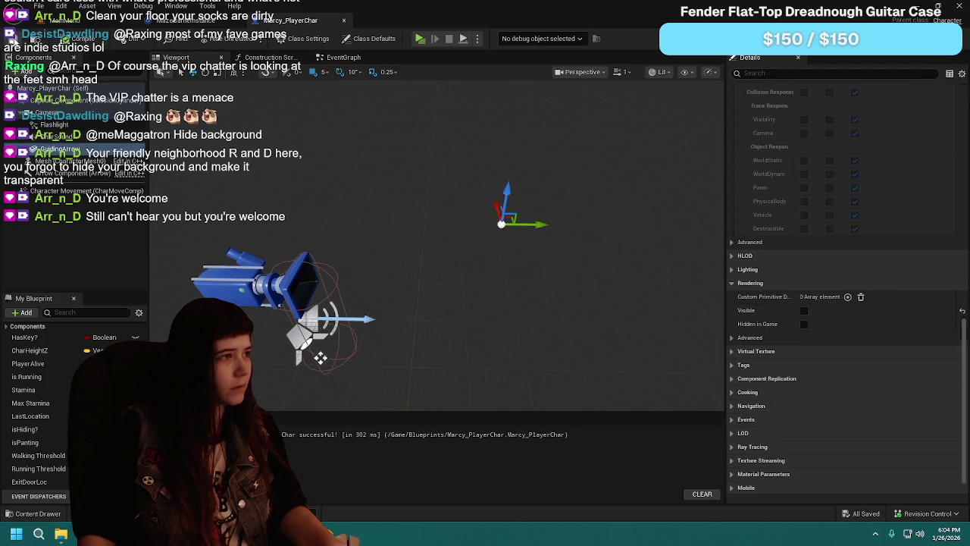
click(60, 20)
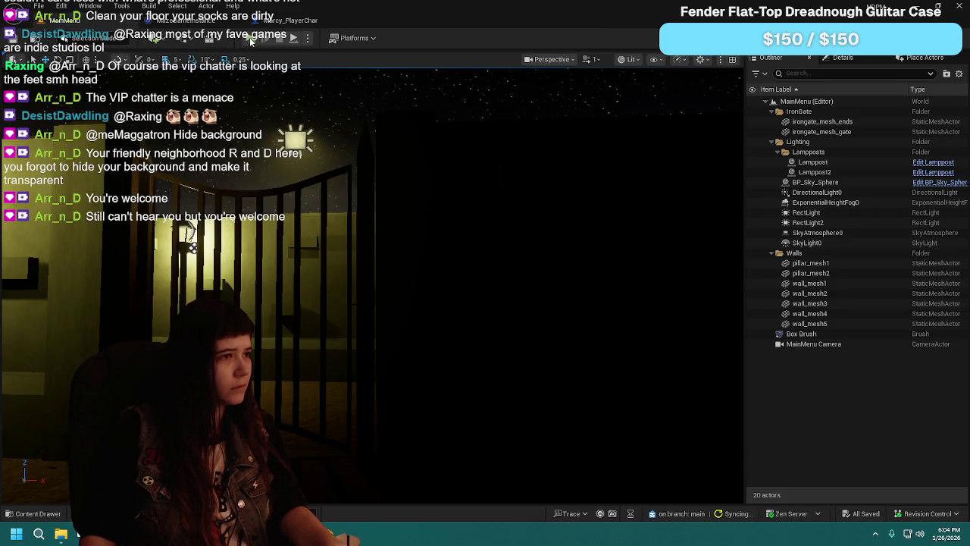
Step: Run a first play-test, set Difficulty to Easy in Options, then stop the session
click(250, 39)
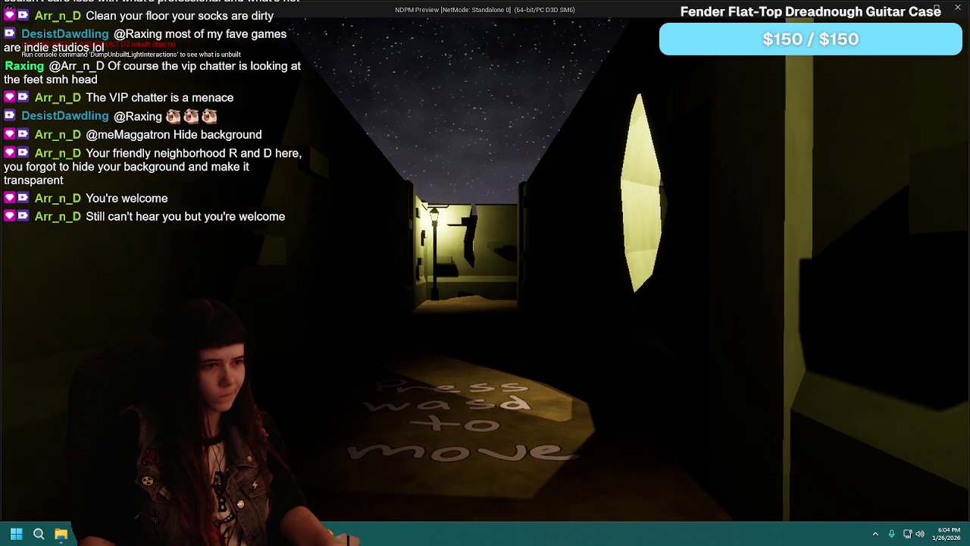
key(w)
key(Escape)
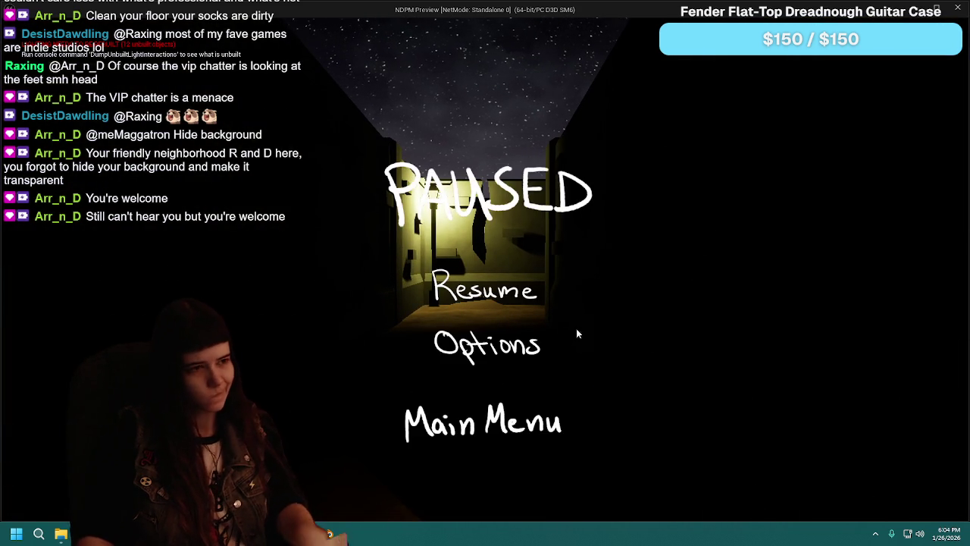
click(488, 345)
click(621, 264)
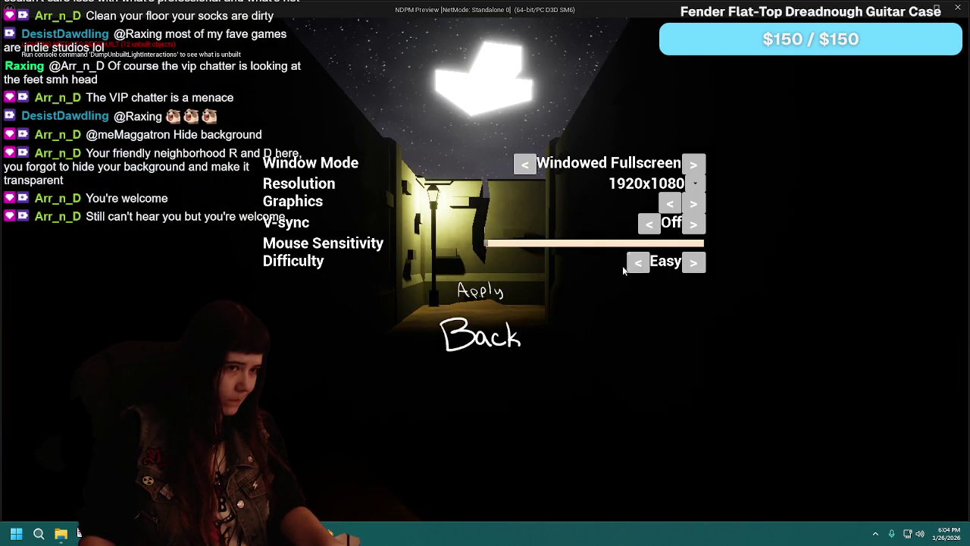
click(498, 294)
click(493, 356)
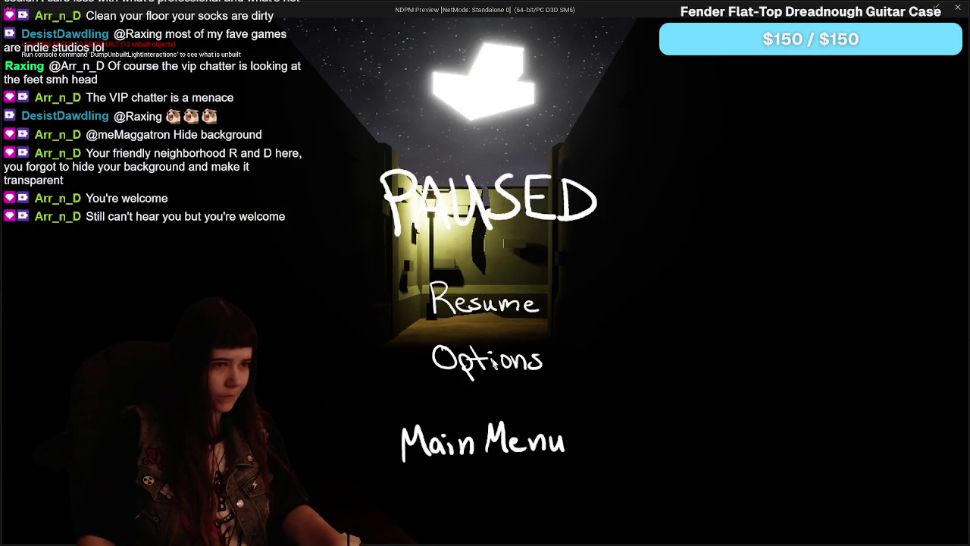
key(Escape)
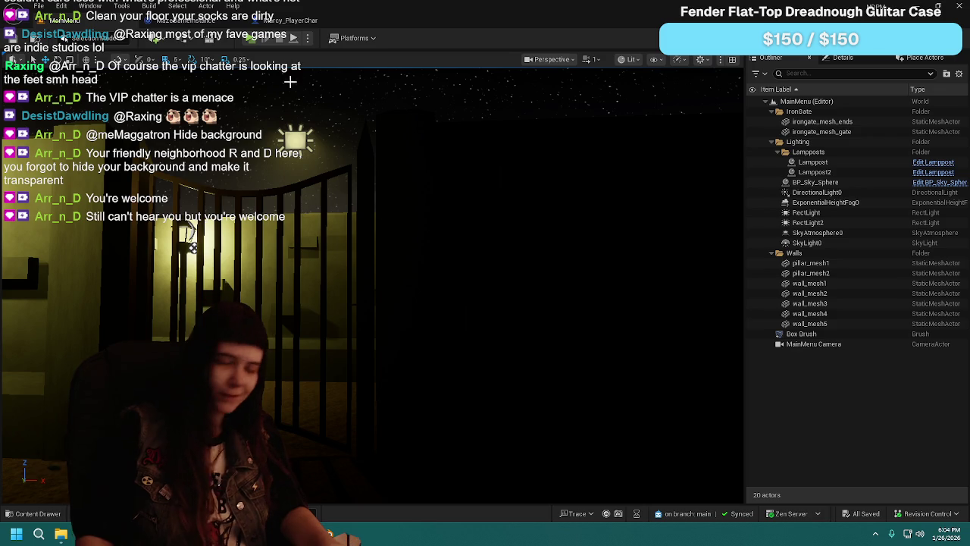
Step: Start a new play-test, switch Difficulty from Normal to Easy, and resume the game
click(254, 39)
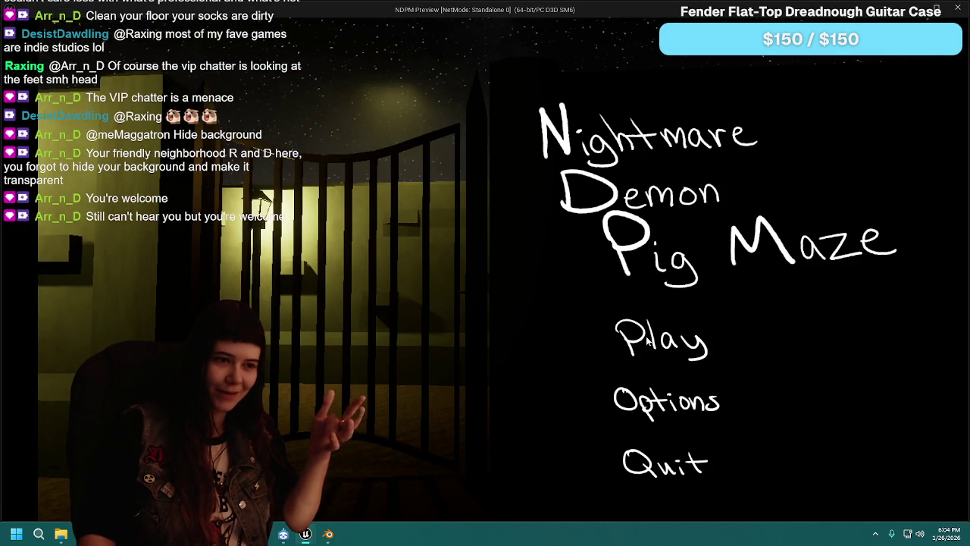
click(661, 328)
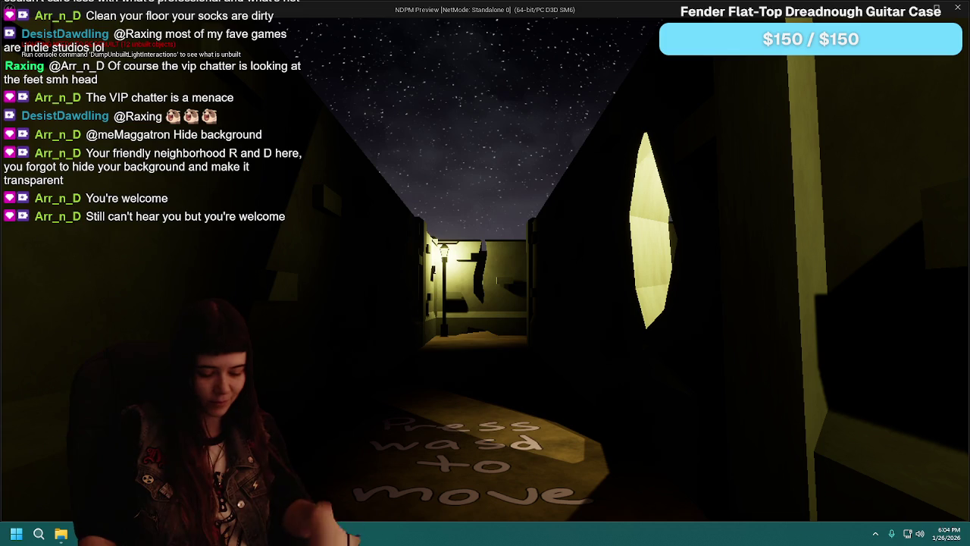
key(Escape)
click(513, 346)
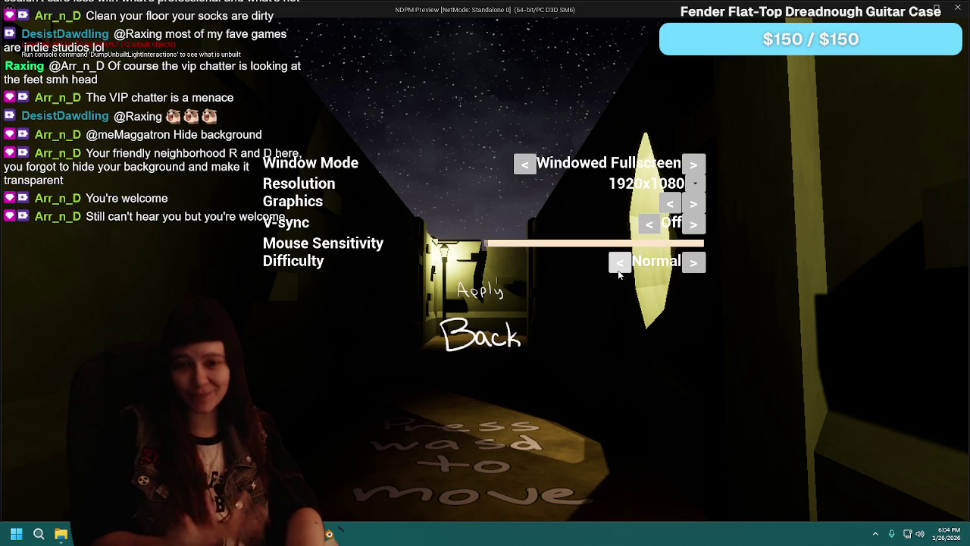
click(618, 270)
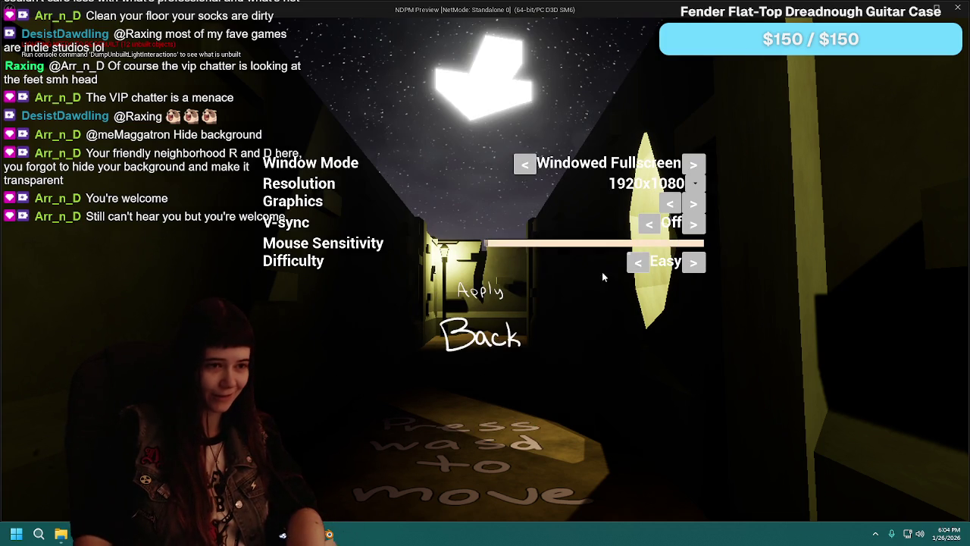
click(494, 327)
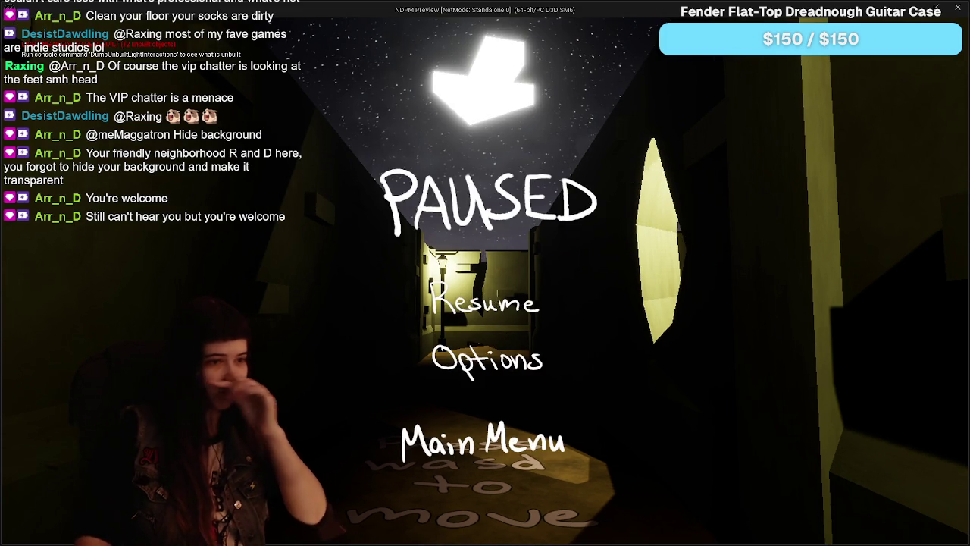
key(Escape)
Step: Follow the guiding arrow through the alleys and gate to the glowing exit doorway, then stop
key(w)
key(w)
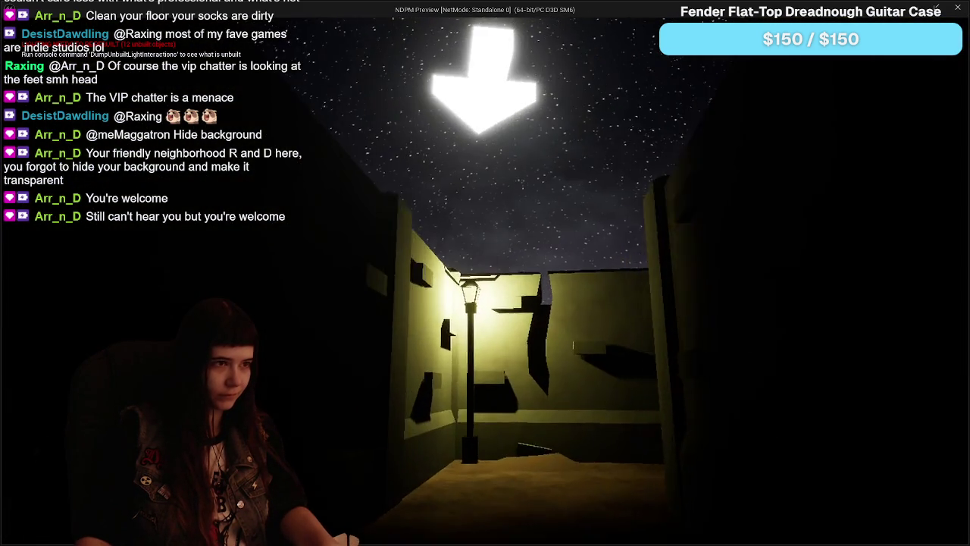
key(w)
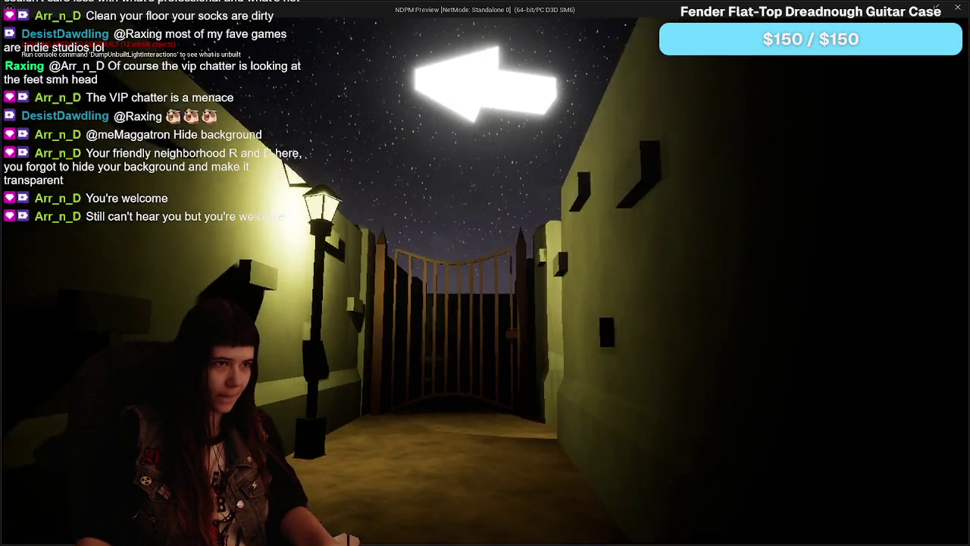
key(w)
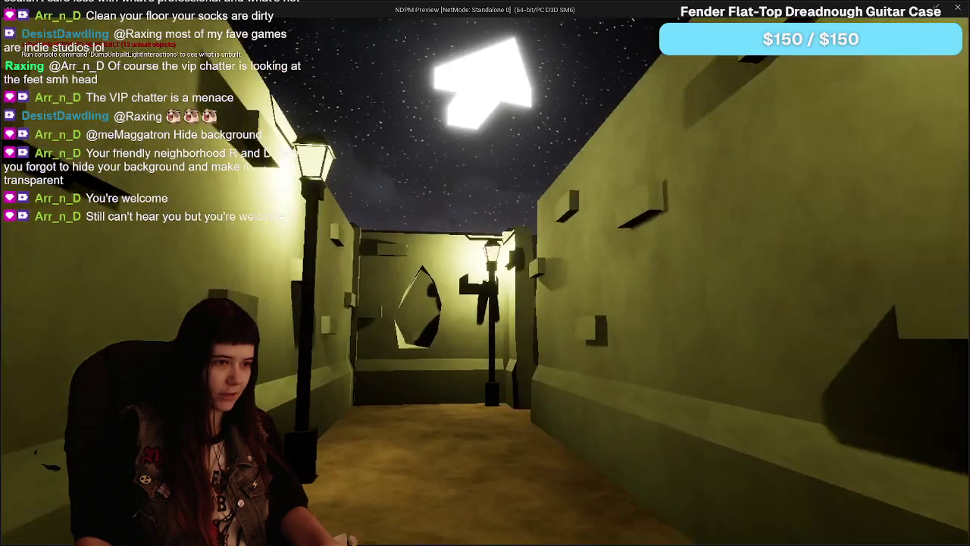
key(w)
key(w)
key(w)
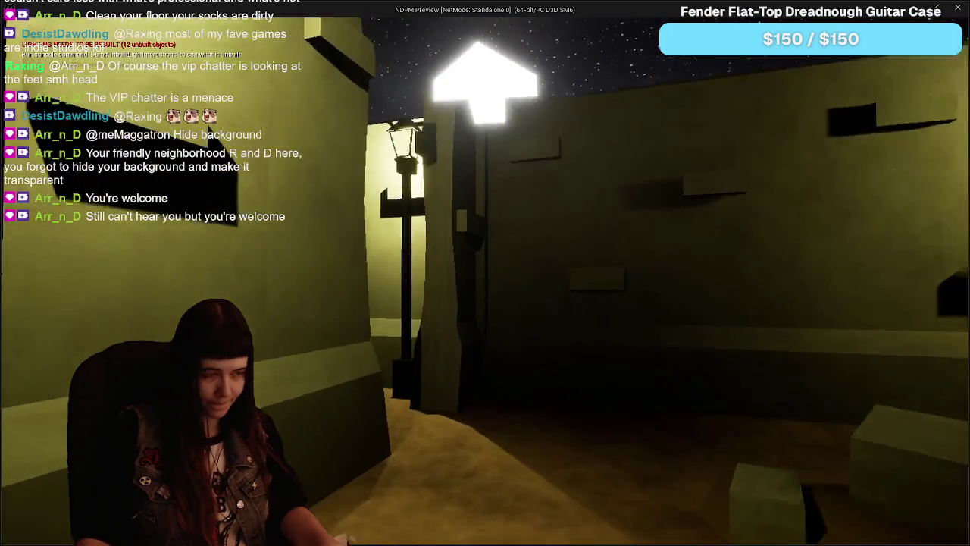
key(w)
key(w)
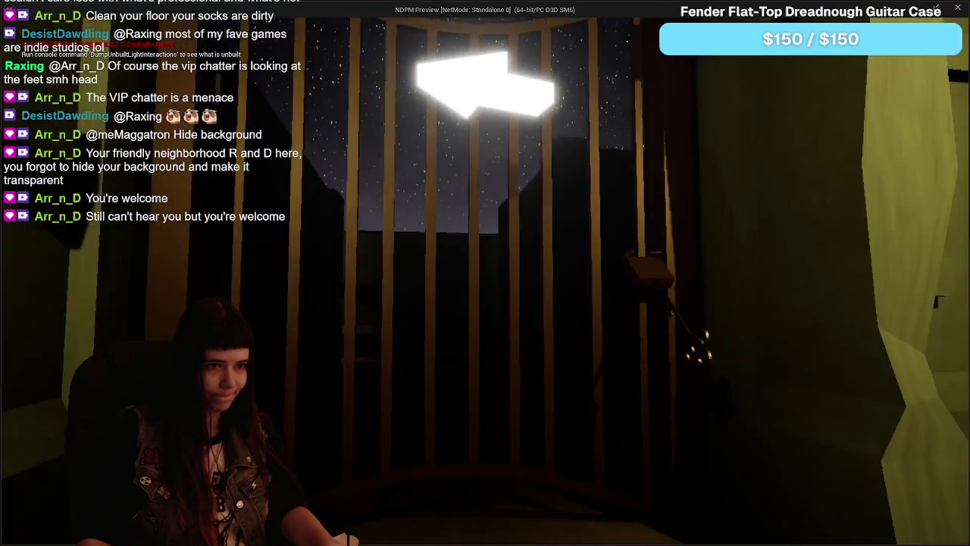
key(w)
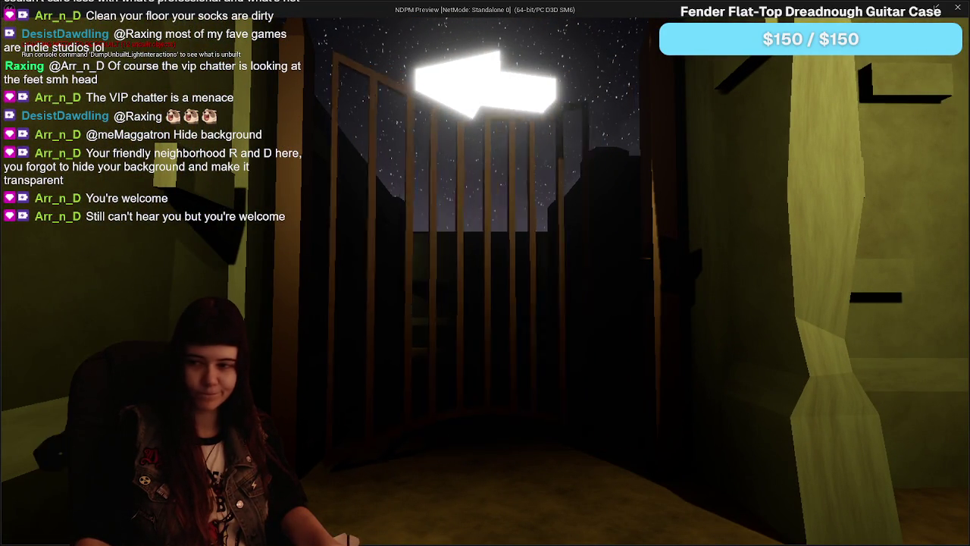
key(w)
key(w)
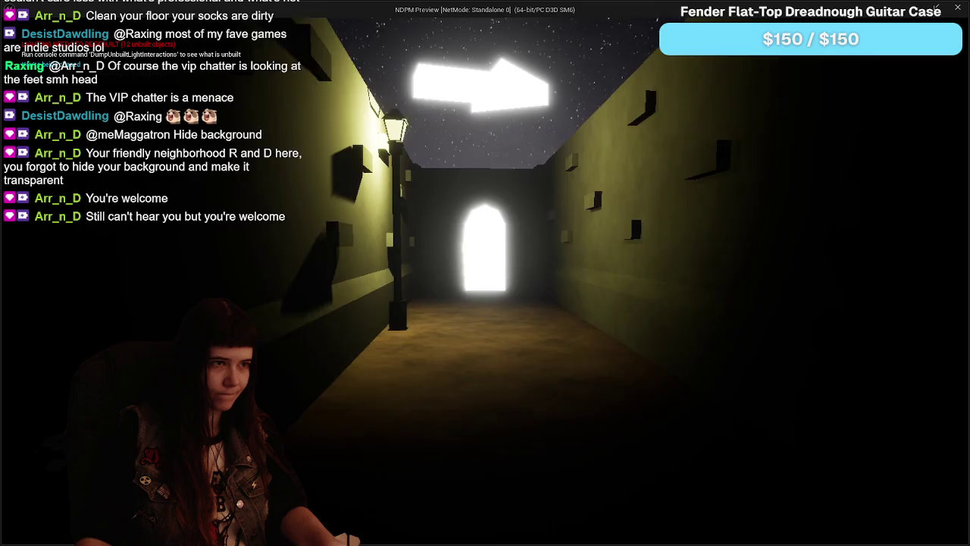
key(w)
key(Escape)
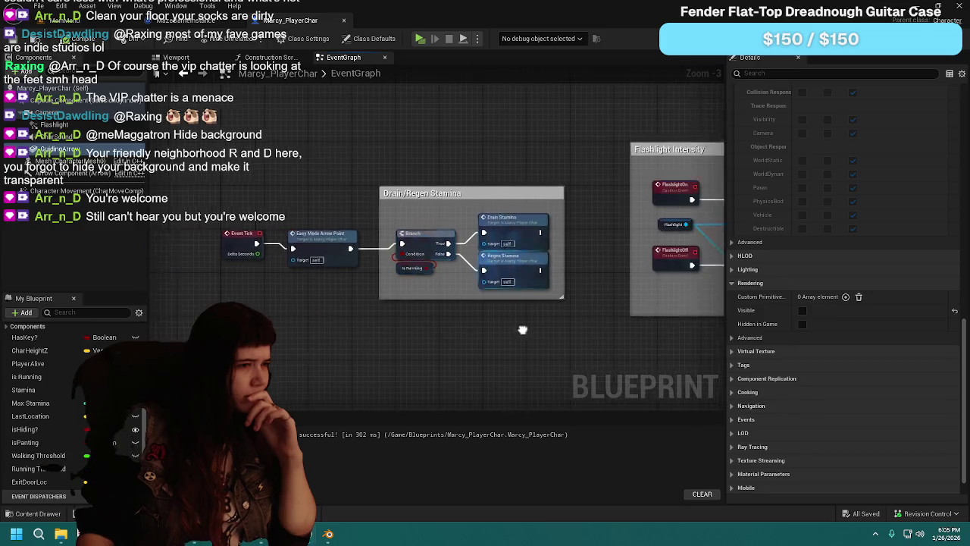
Step: Delete the Set World Rotation node from the guiding-arrow rotation section
scroll(558, 330, down, 2)
mouse_move(423, 321)
mouse_down()
mouse_move(383, 288)
mouse_move(440, 317)
mouse_up()
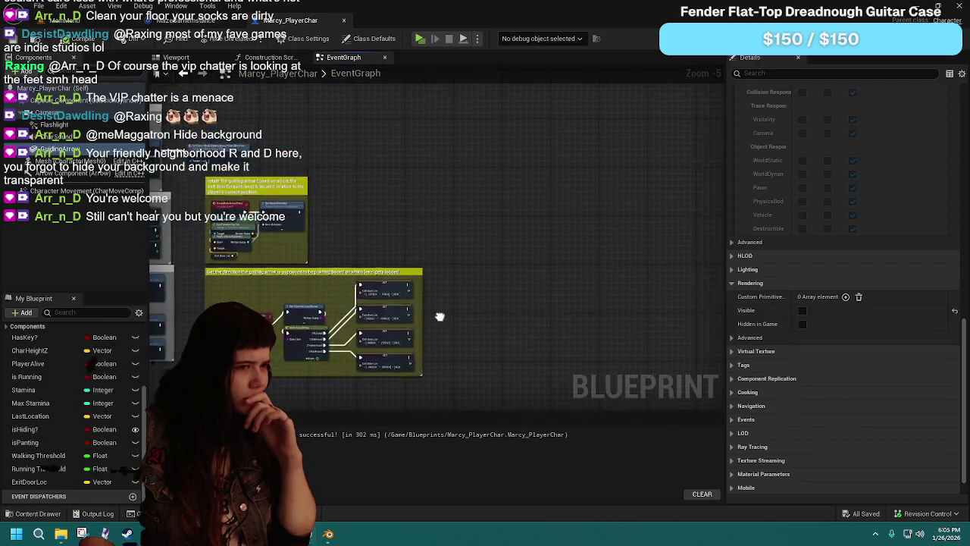
scroll(440, 317, up, 3)
drag(510, 98, 517, 297)
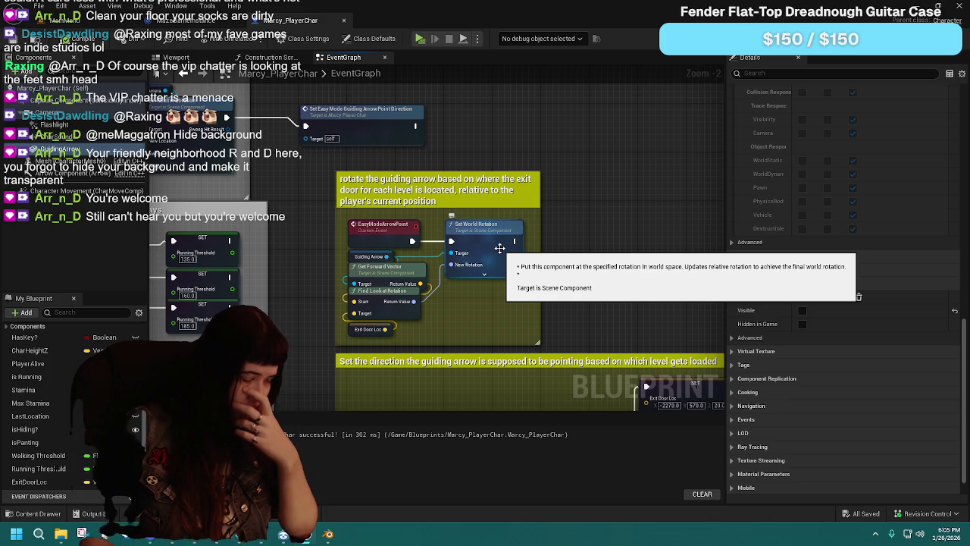
click(499, 248)
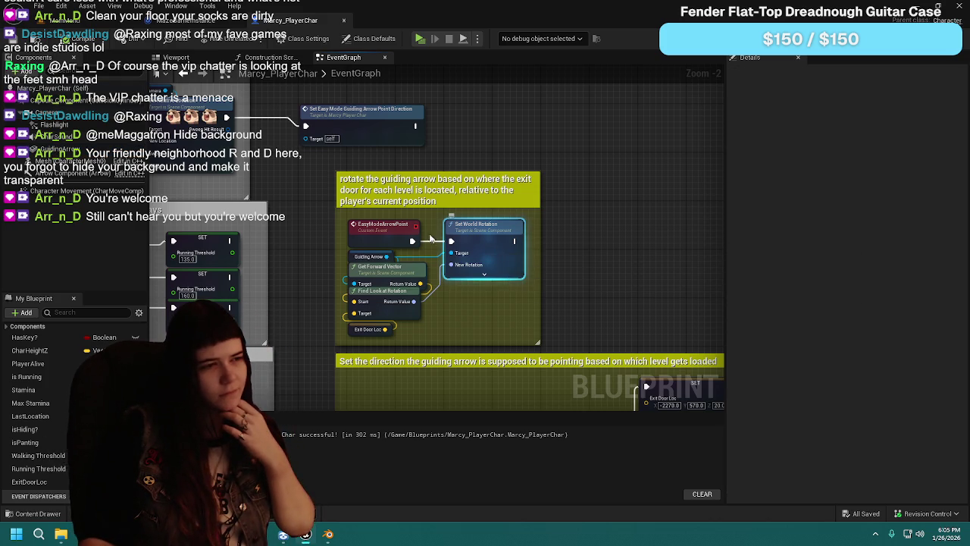
key(Delete)
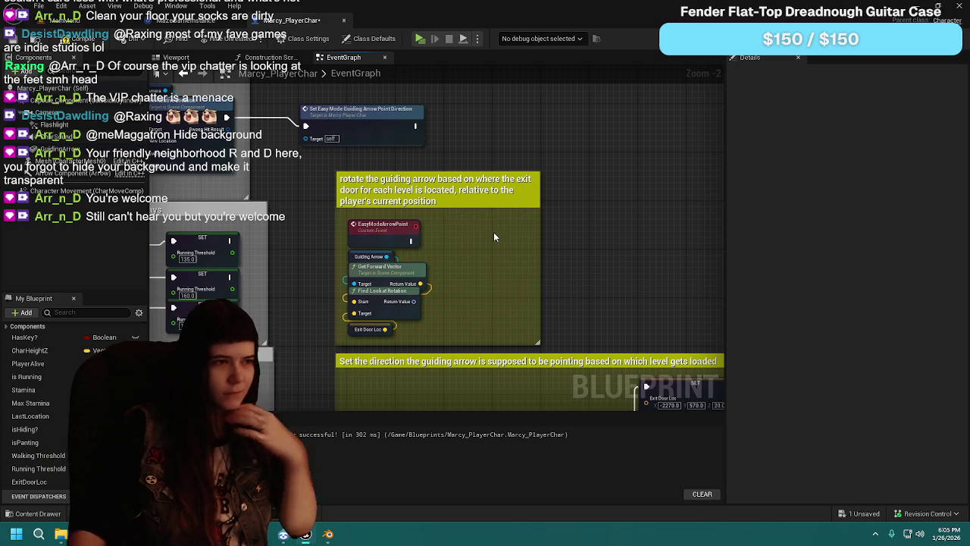
Step: Add Set Relative Rotation for GuidingArrow fed by Find Look at Rotation, and save
drag(411, 241, 494, 242)
text(set relative rotat)
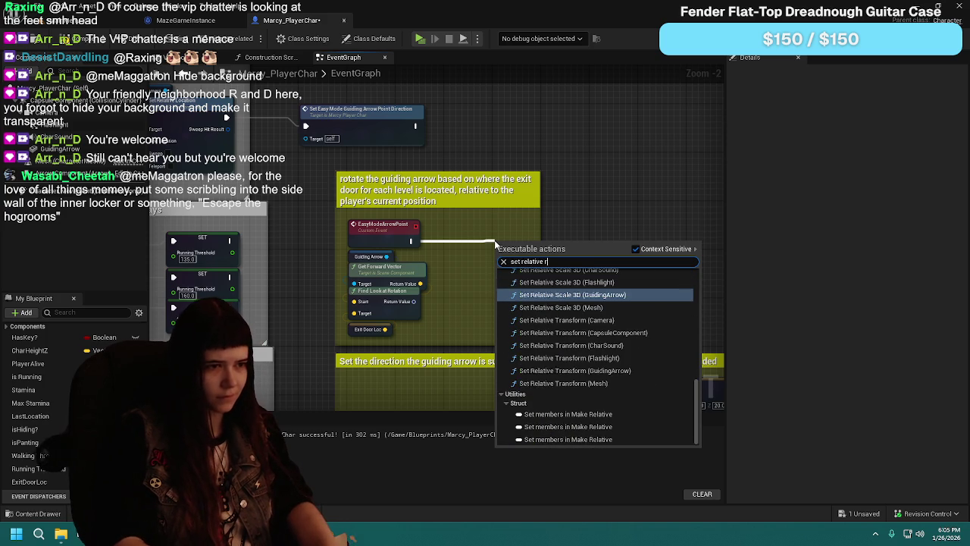
click(572, 422)
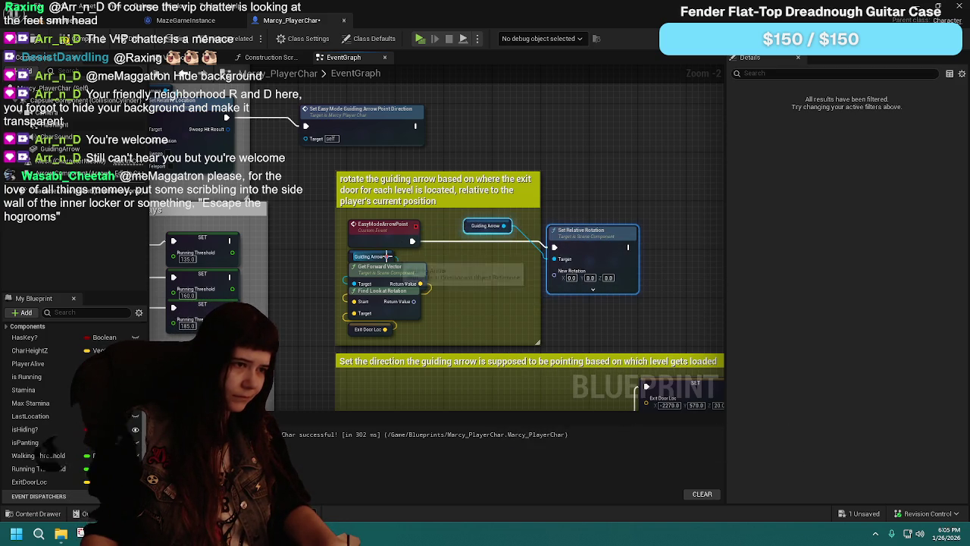
drag(551, 260, 465, 237)
click(478, 226)
key(Delete)
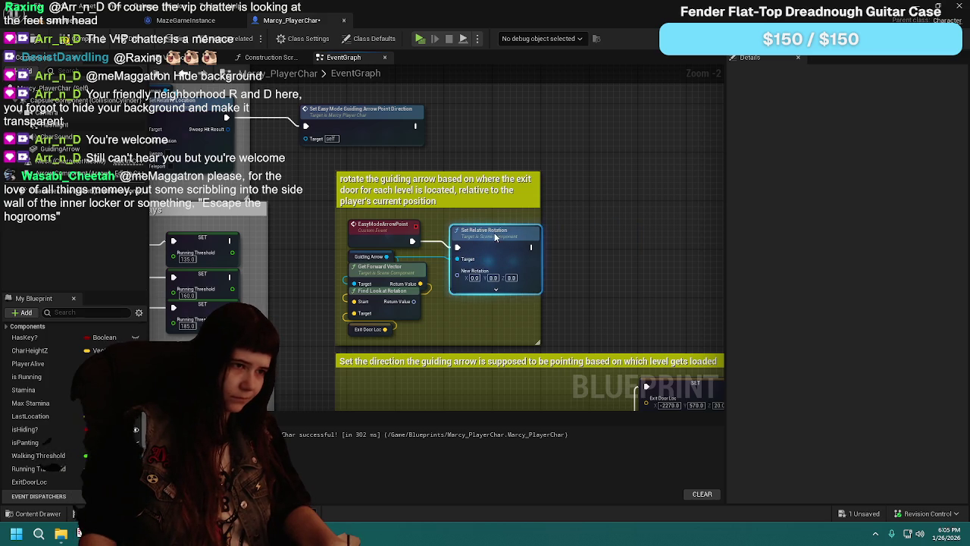
drag(411, 306, 451, 273)
click(13, 40)
click(79, 23)
Step: Start a new play-test, set Difficulty to Easy in Options, and resume playing
click(258, 41)
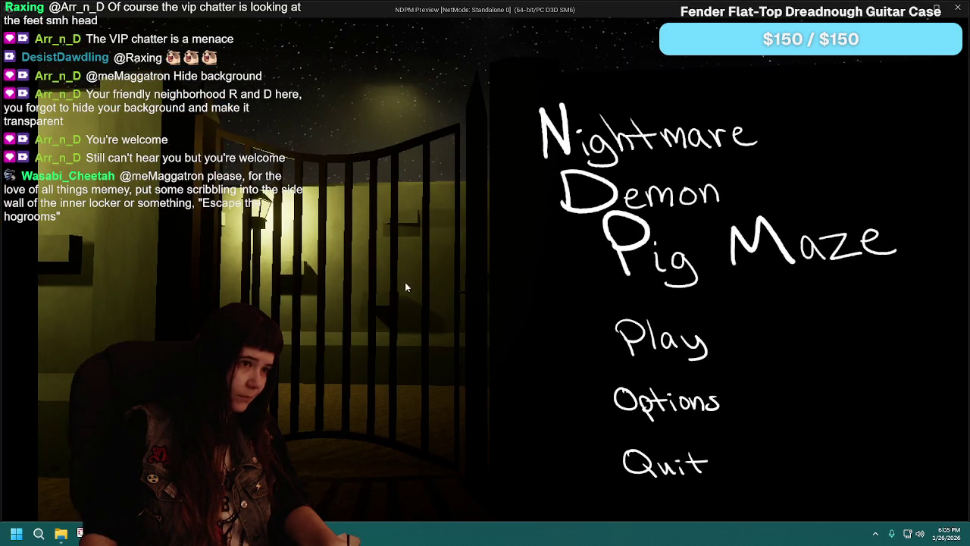
click(669, 345)
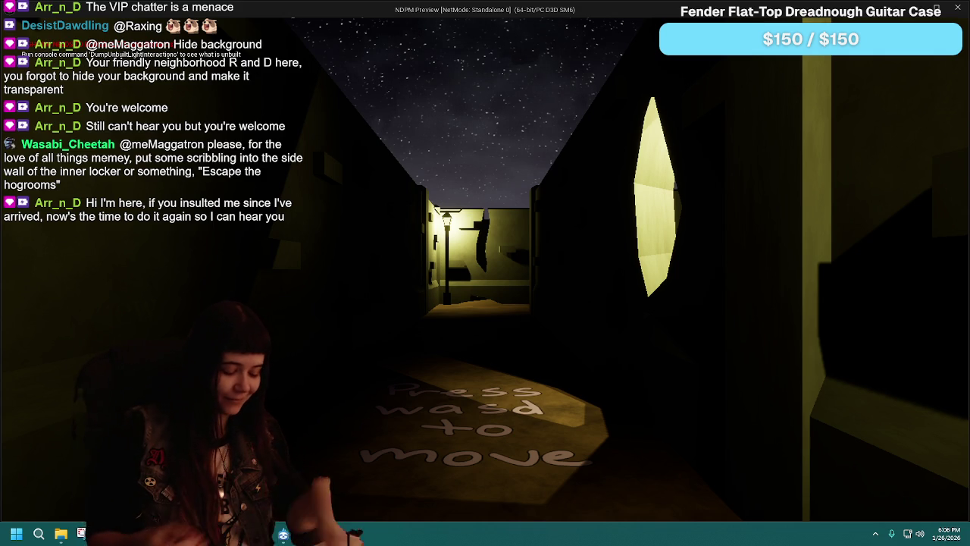
key(w)
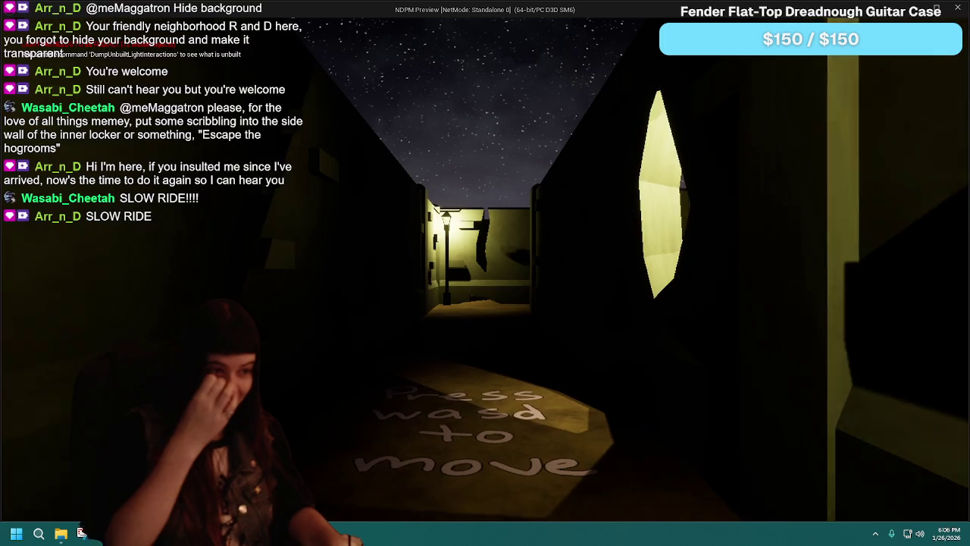
key(Escape)
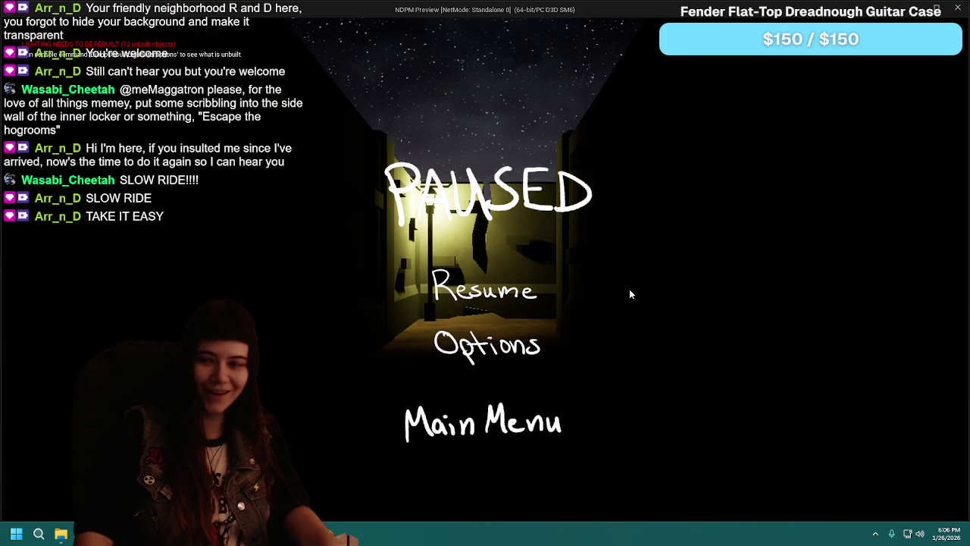
click(454, 356)
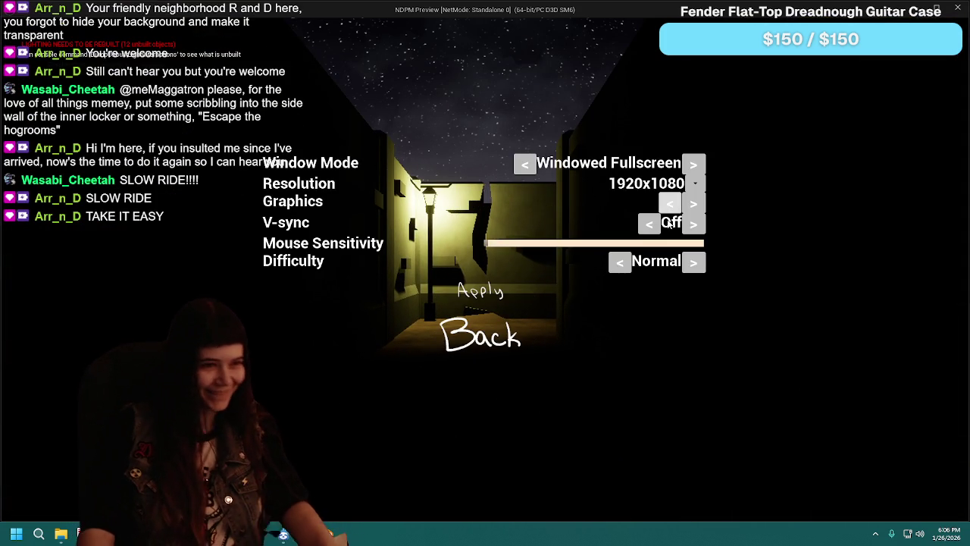
click(621, 263)
click(467, 304)
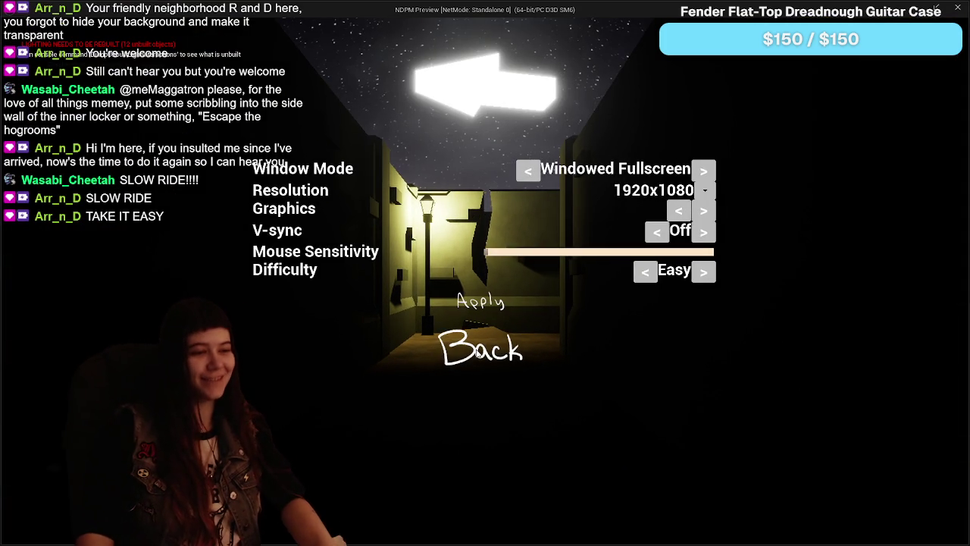
click(478, 353)
click(501, 307)
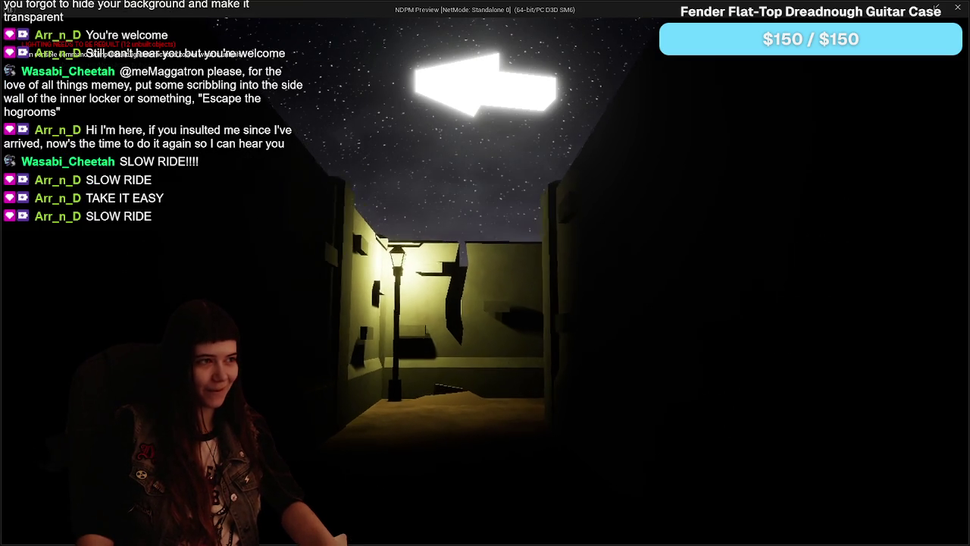
Step: Walk and turn down the lit alley watching the guiding arrow, then stop the play-test
key(w)
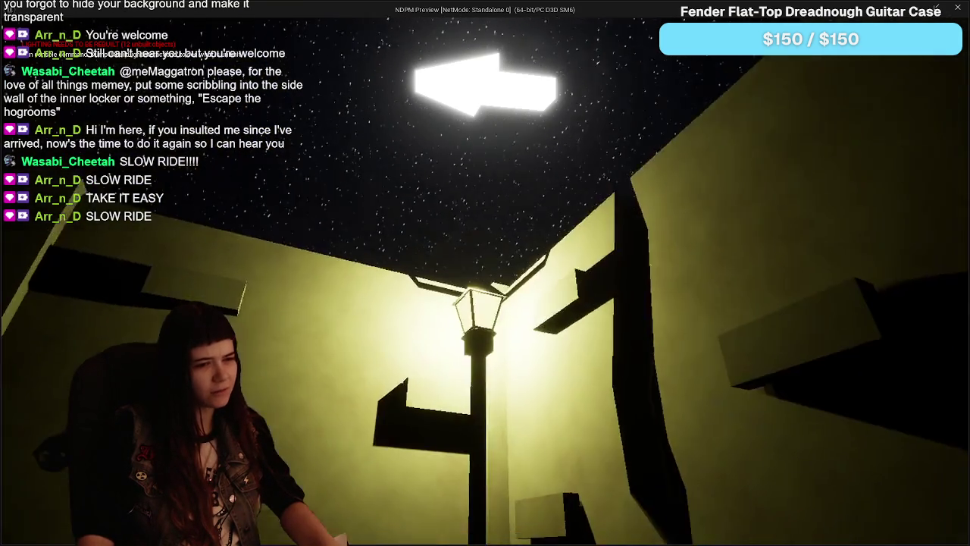
key(w)
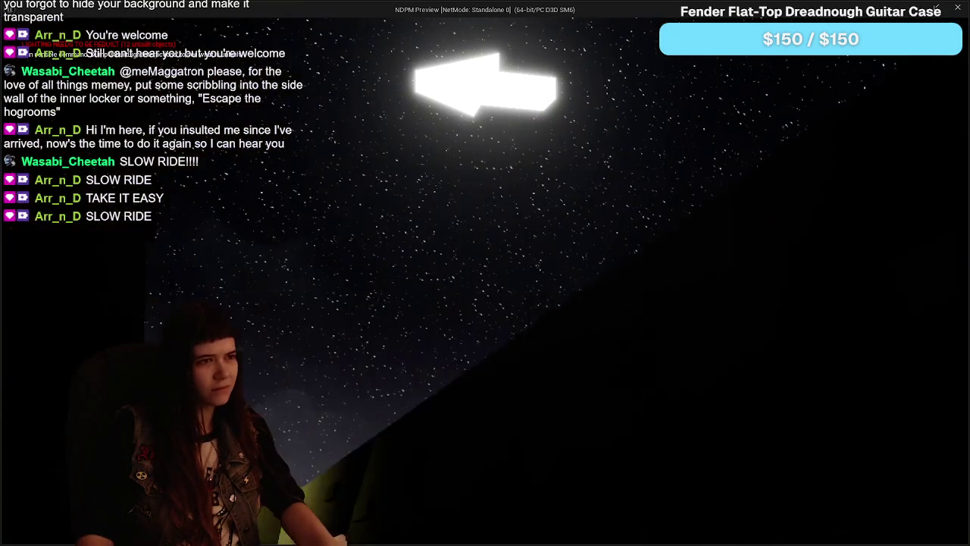
key(w)
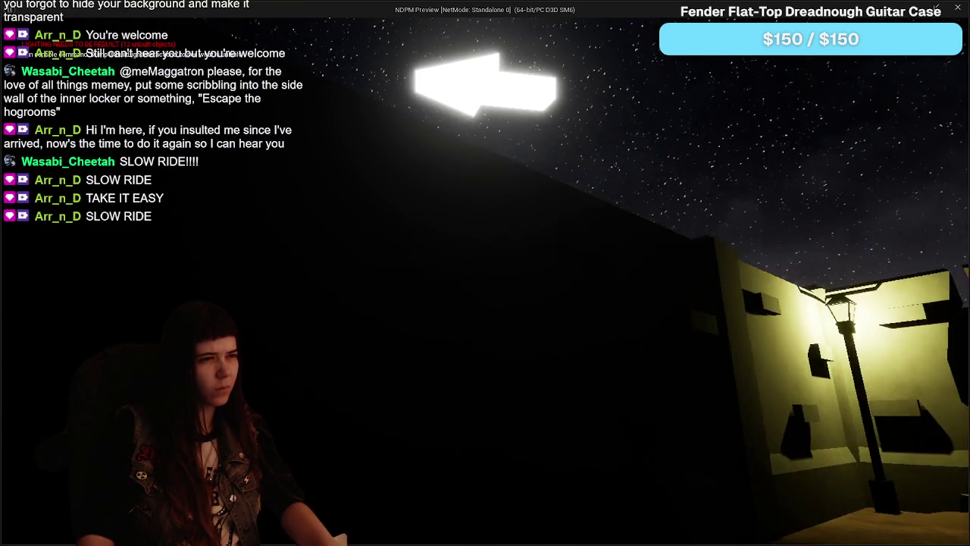
key(w)
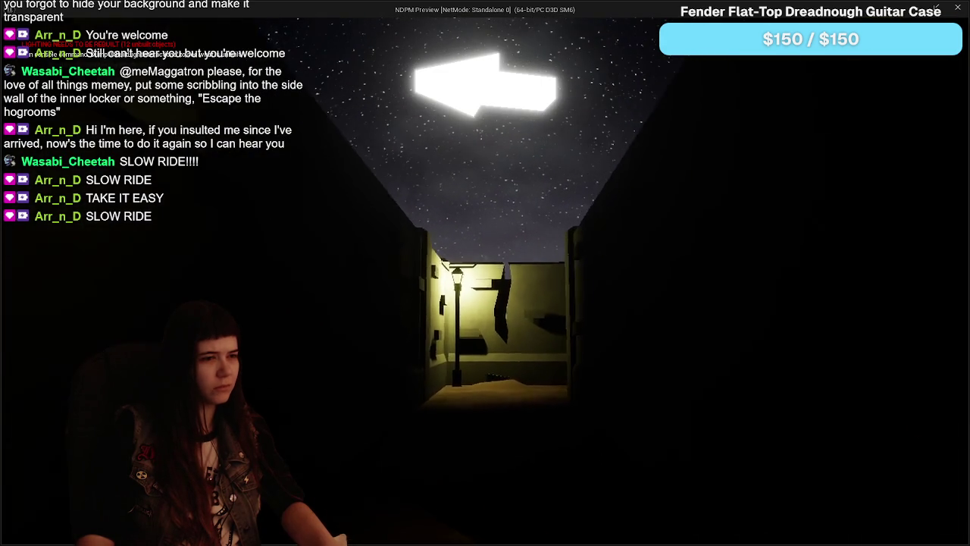
key(s)
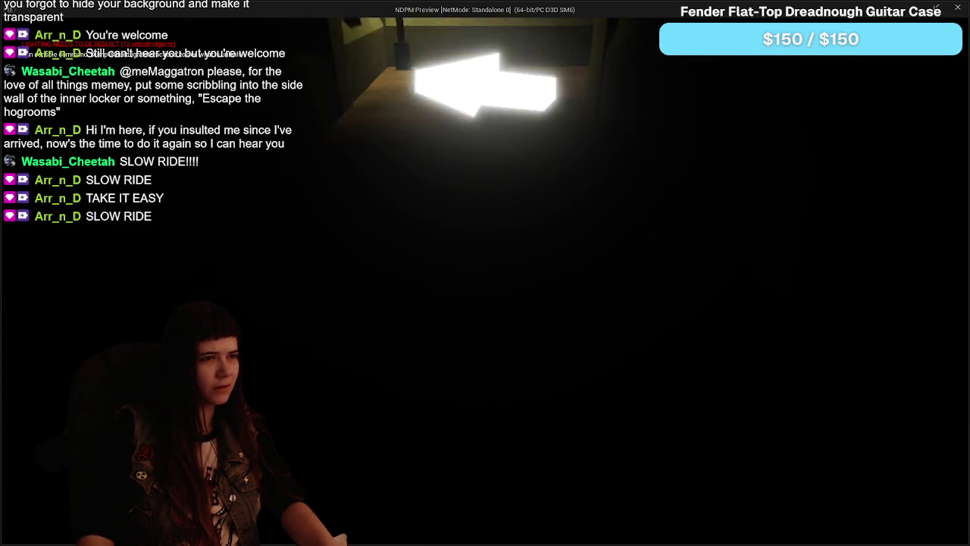
key(Escape)
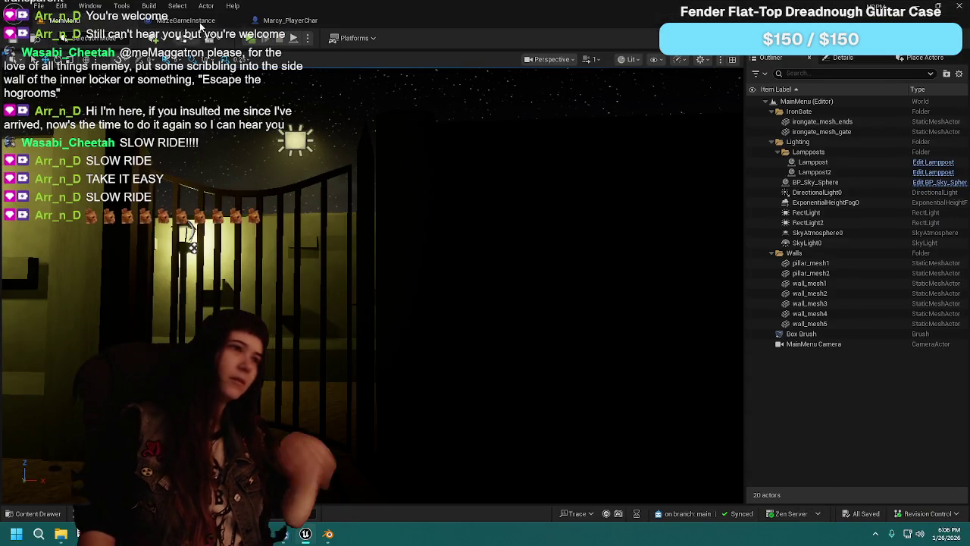
Step: Replace the Set Relative Rotation node with a Set World Rotation node after EasyModeArrowPoint
click(280, 21)
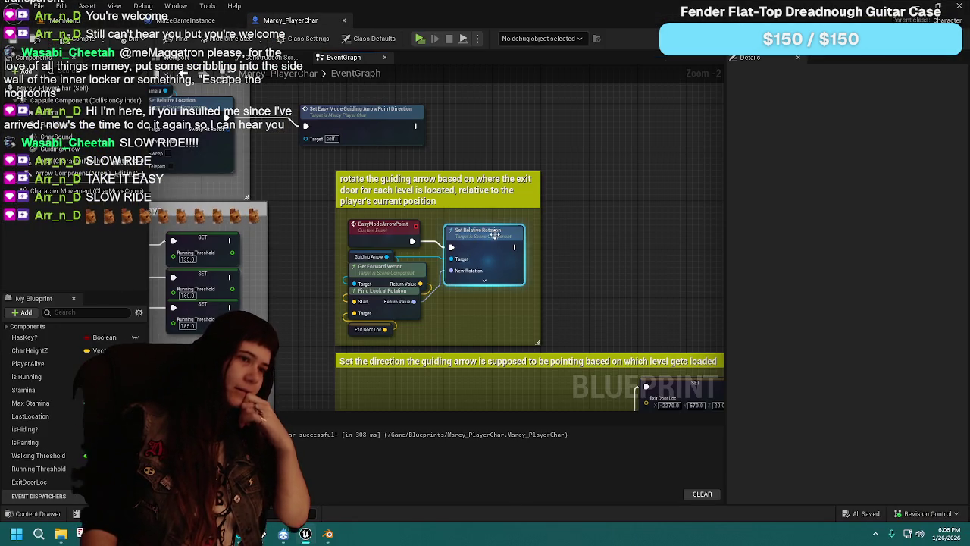
click(495, 238)
key(Delete)
mouse_move(410, 241)
mouse_down()
mouse_move(430, 251)
mouse_move(466, 238)
mouse_up()
text(world rotatio)
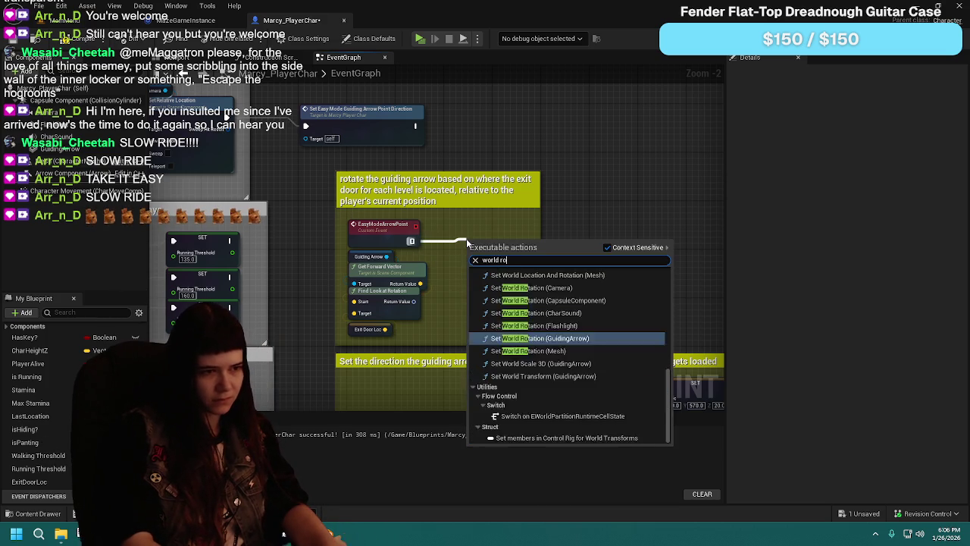
click(553, 425)
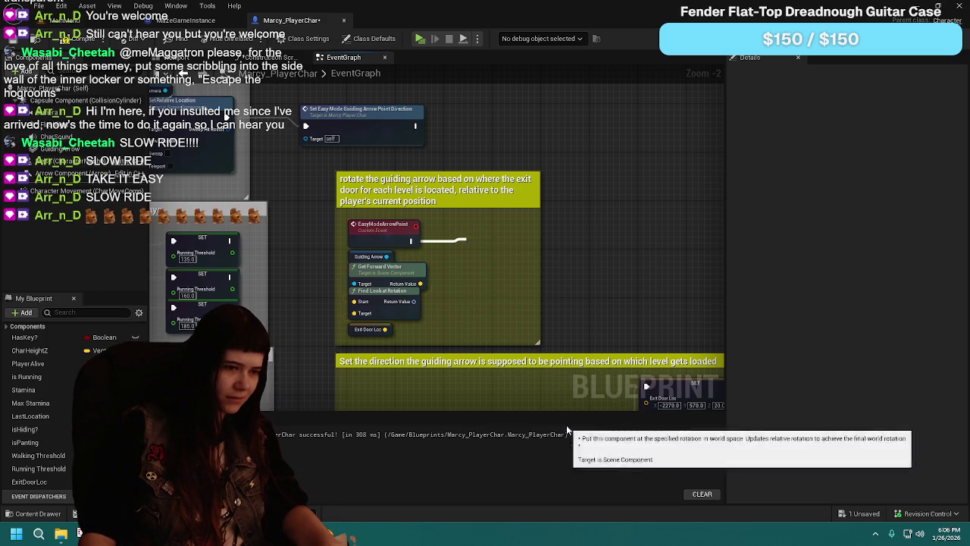
Step: Wire Guiding Arrow and Find Look at Rotation into Set World Rotation, tidy up, and compile
drag(387, 257, 528, 263)
drag(414, 301, 523, 270)
click(440, 225)
key(Delete)
drag(561, 242, 488, 235)
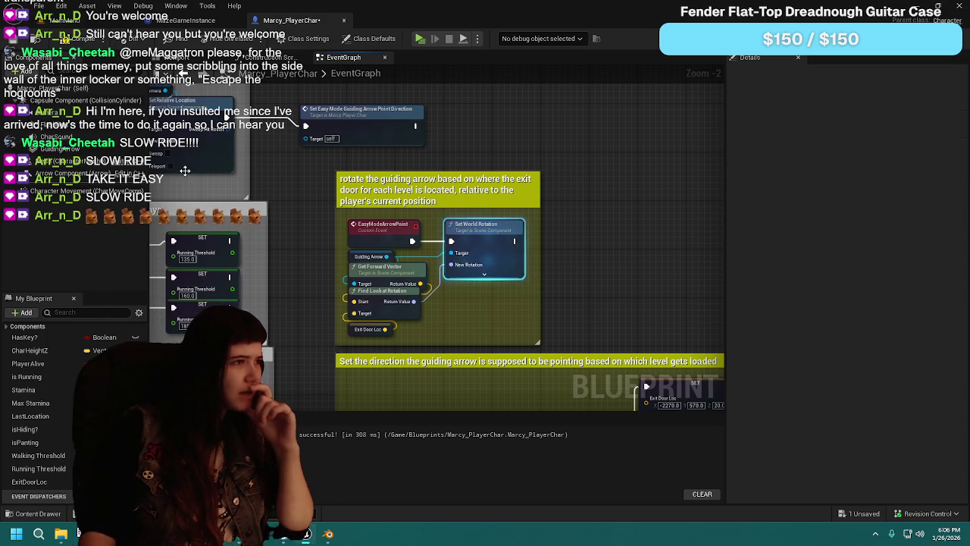
click(10, 40)
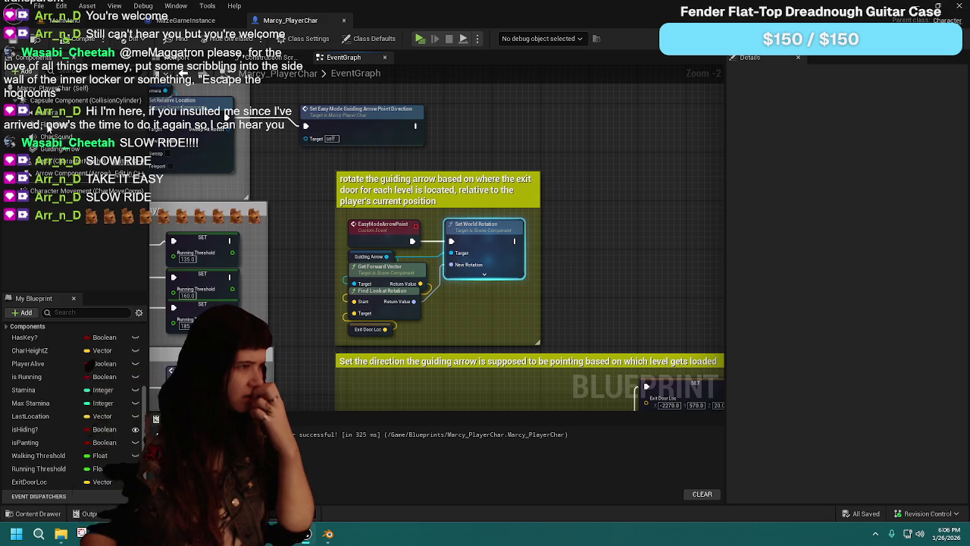
Step: Set the GuidingArrow component's Z rotation from -90 to 0
click(57, 149)
click(924, 186)
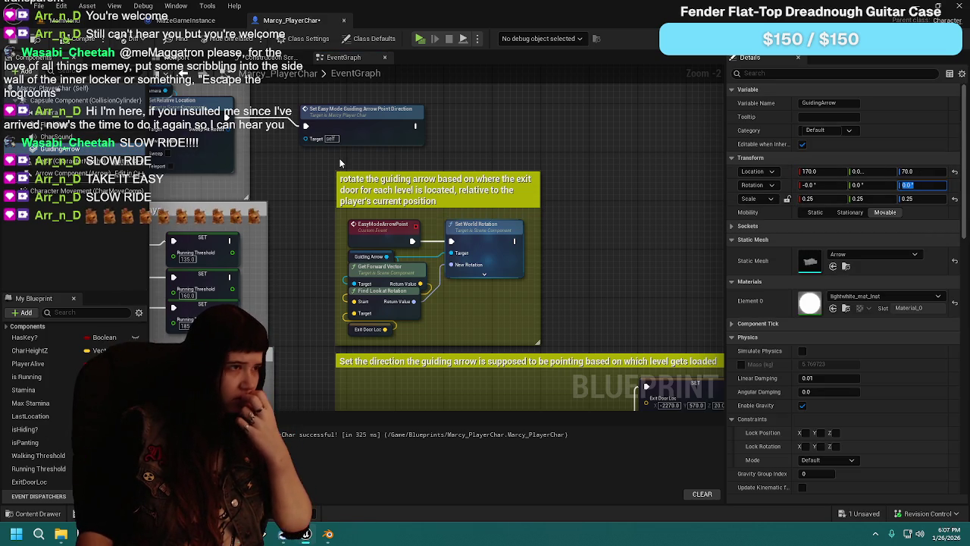
click(176, 57)
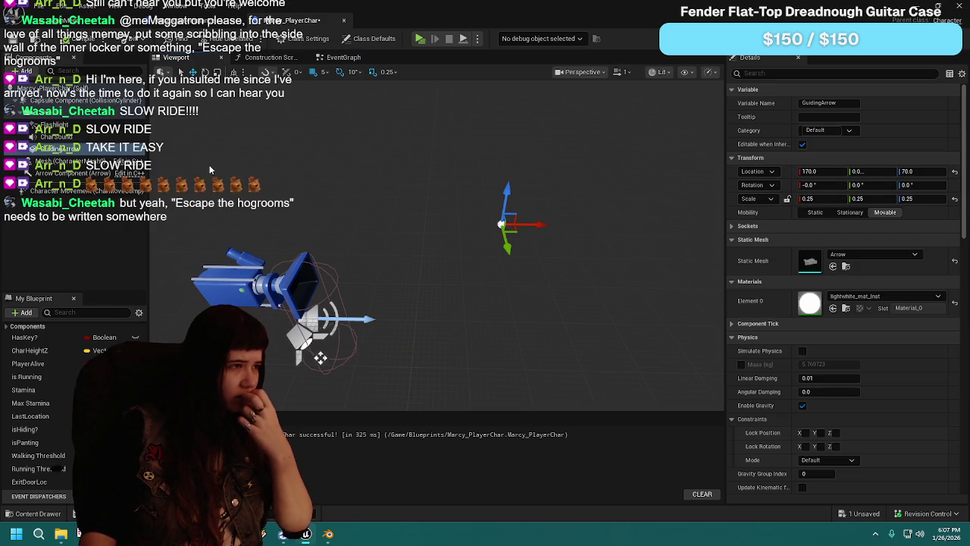
Step: Check GuidingArrow's Details in the viewport and compile-save Marcy_PlayerChar with Ctrl+S
scroll(849, 400, down, 10)
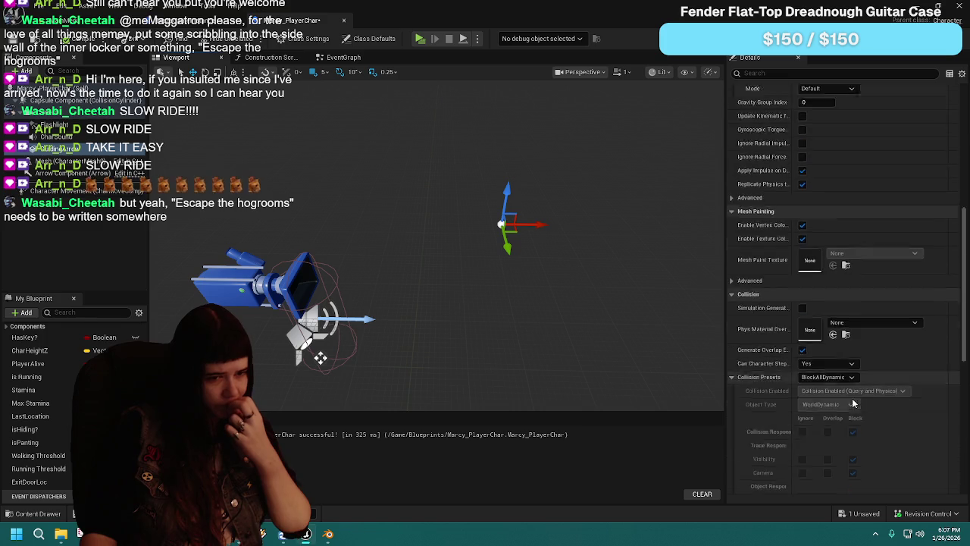
scroll(836, 389, down, 5)
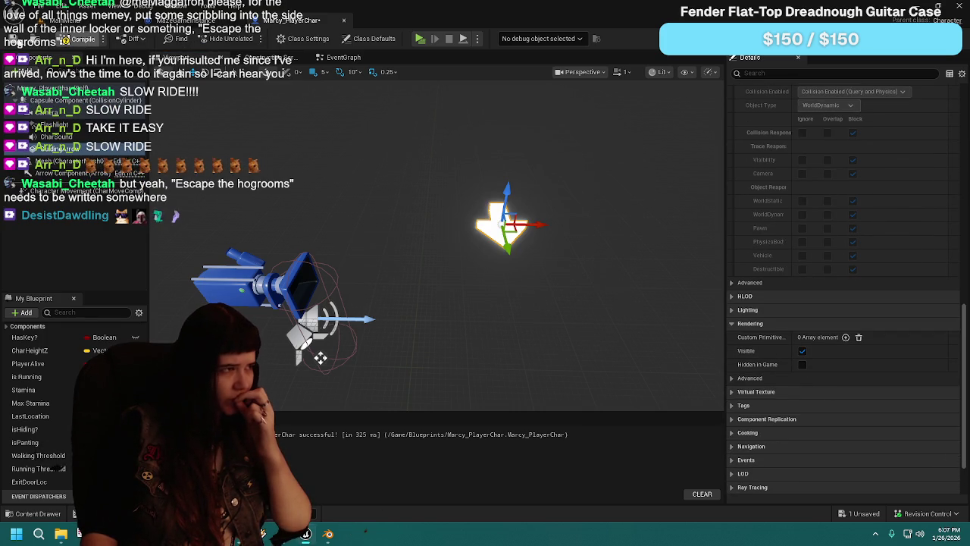
key(ctrl+s)
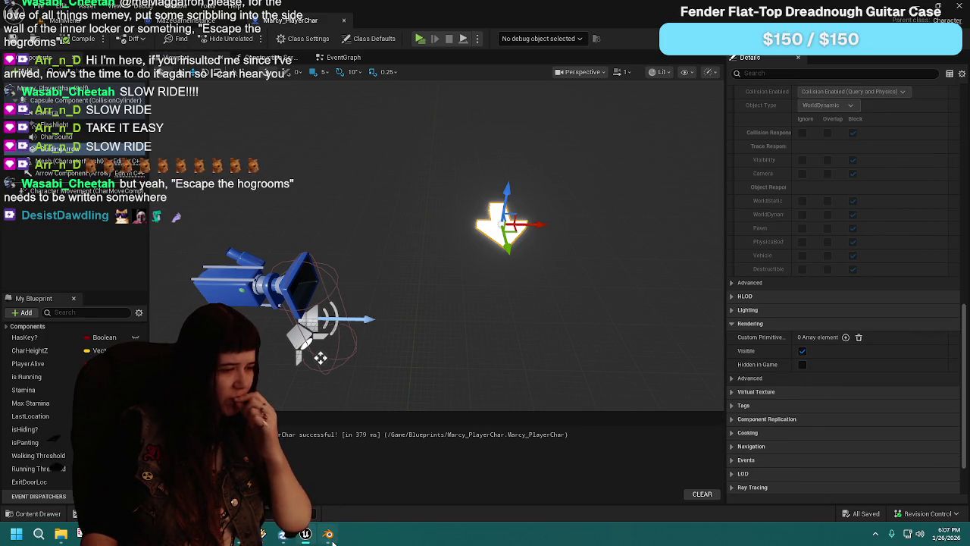
click(329, 535)
Step: Save the arrow model and rotate it 270° around the Z axis
key(ctrl+s)
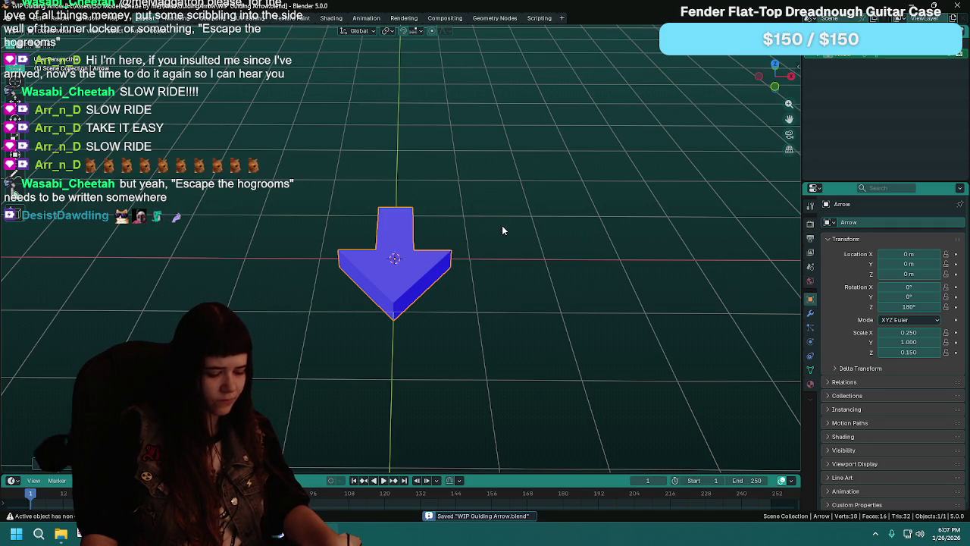
key(r)
key(z)
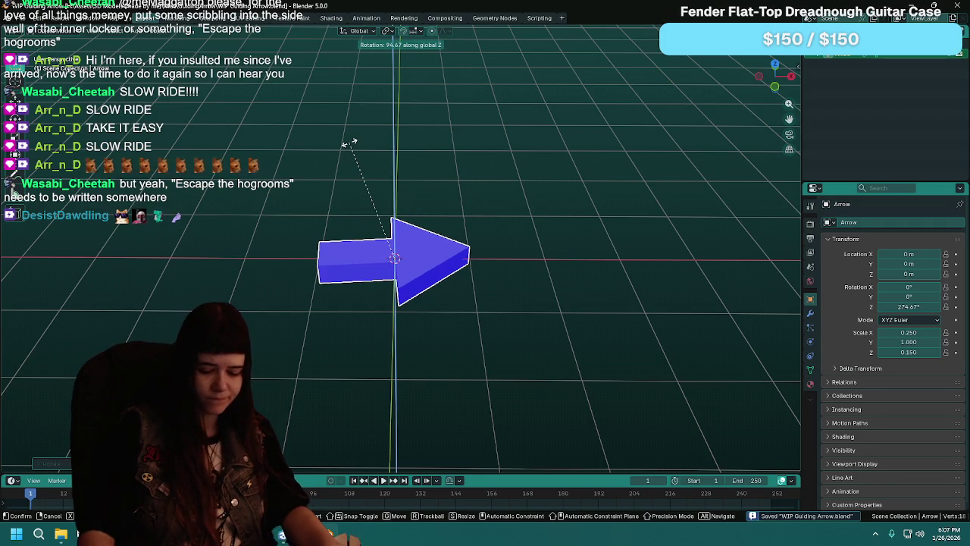
click(349, 142)
Step: Export the arrow over Arrow.fbx using the UnrealEngine FBX preset
key(q)
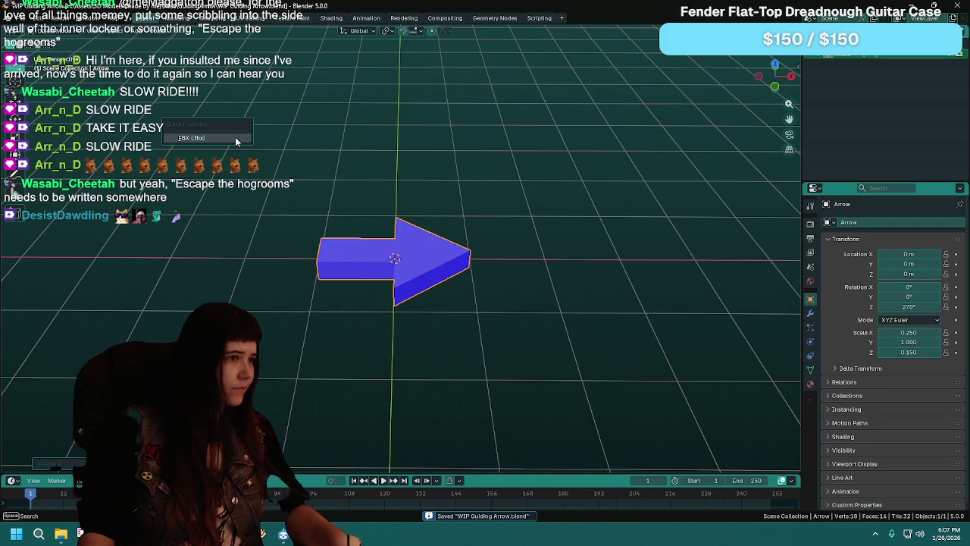
click(236, 141)
click(647, 103)
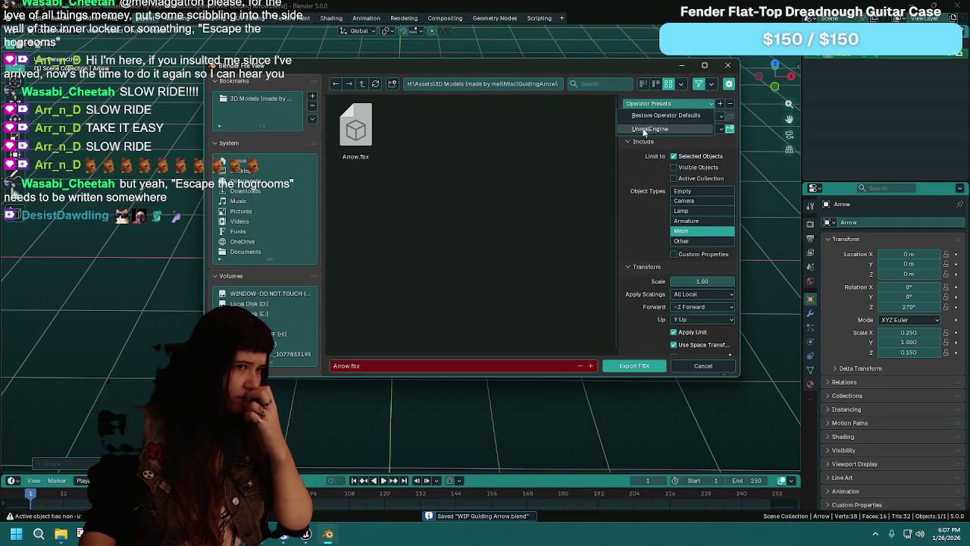
click(645, 129)
double_click(356, 130)
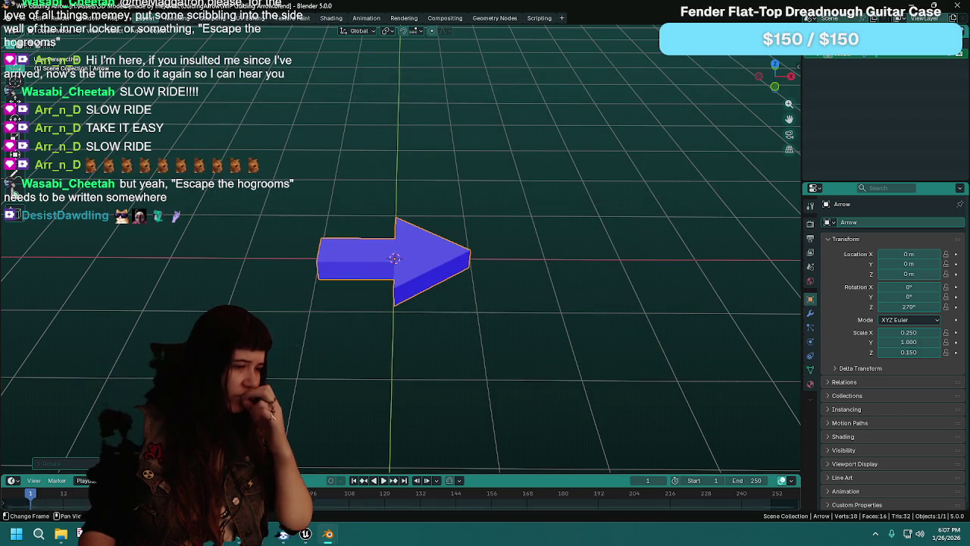
click(306, 534)
Step: Reimport the Arrow mesh asset from the updated FBX via the Content Drawer
key(ctrl+space)
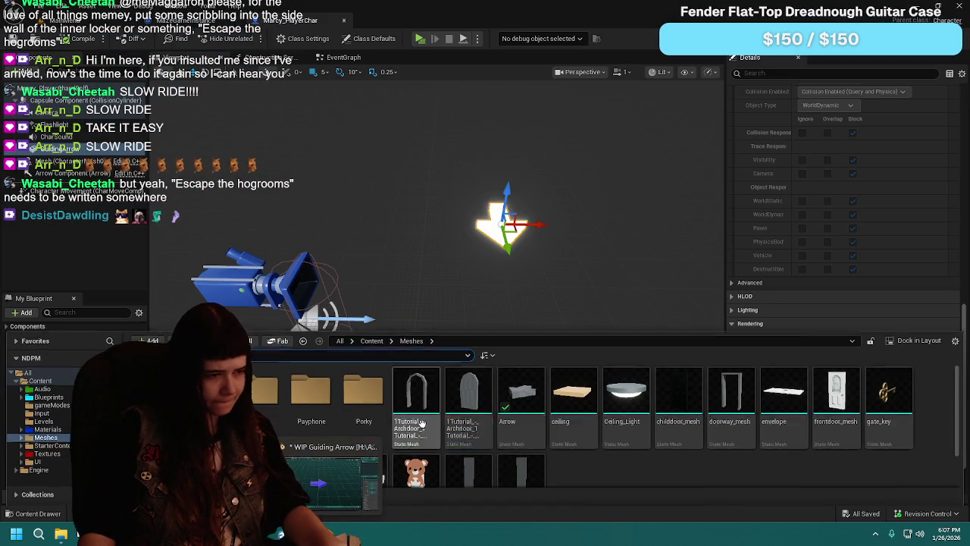
right_click(522, 401)
click(575, 210)
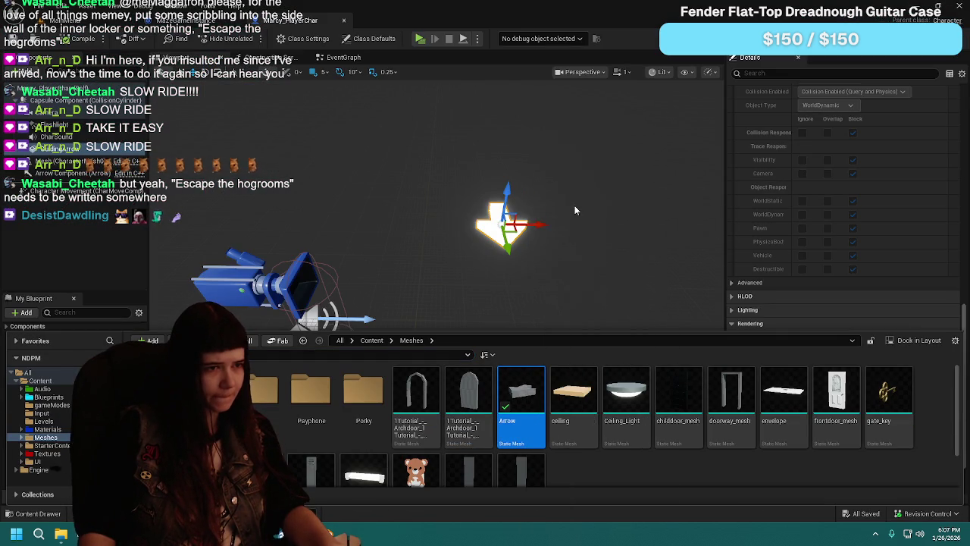
key(ctrl+space)
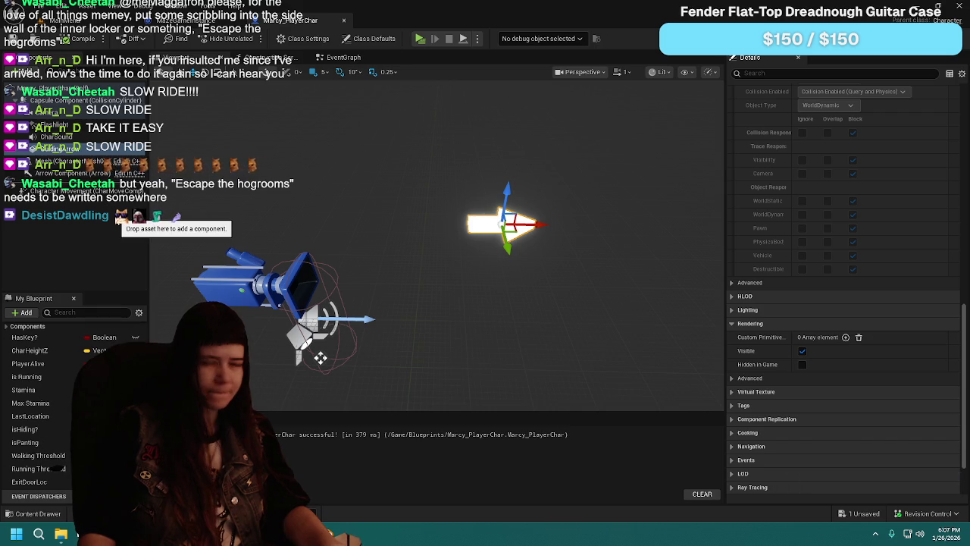
Step: Uncheck Visible on the GuidingArrow component and compile the player blueprint
click(802, 350)
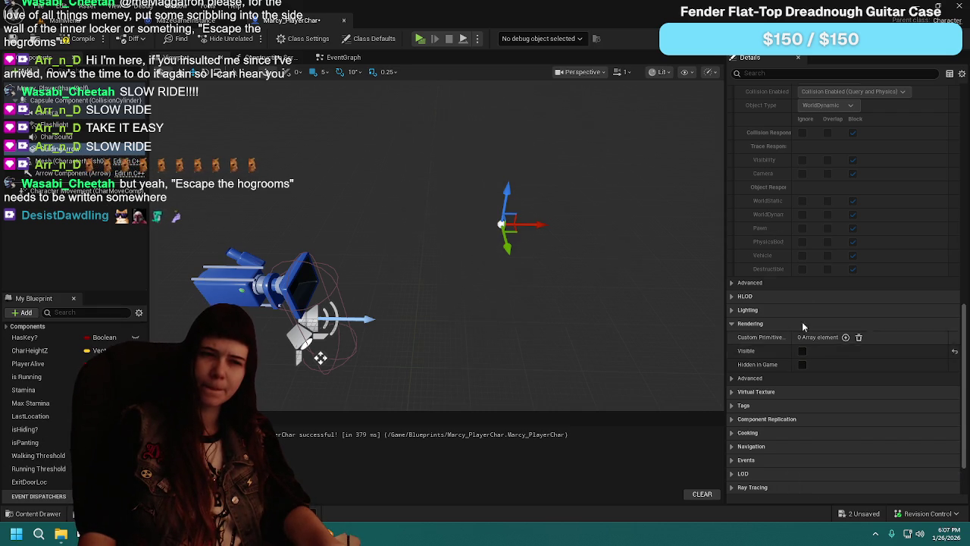
scroll(804, 346, up, 15)
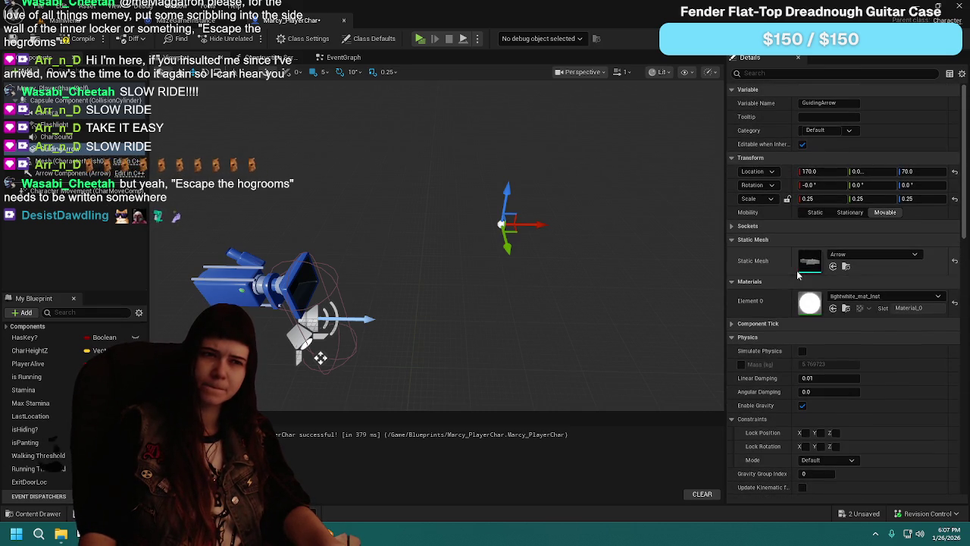
key(ctrl+s)
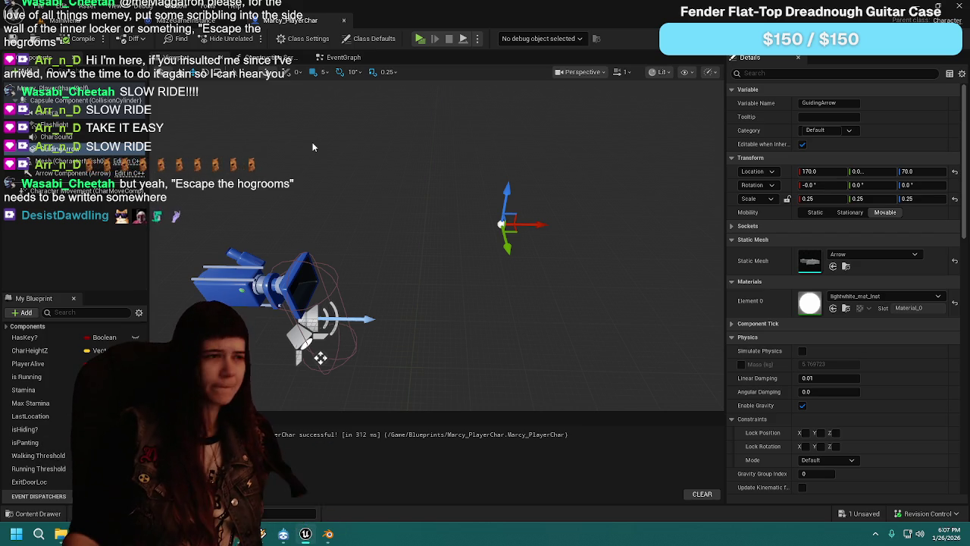
click(85, 20)
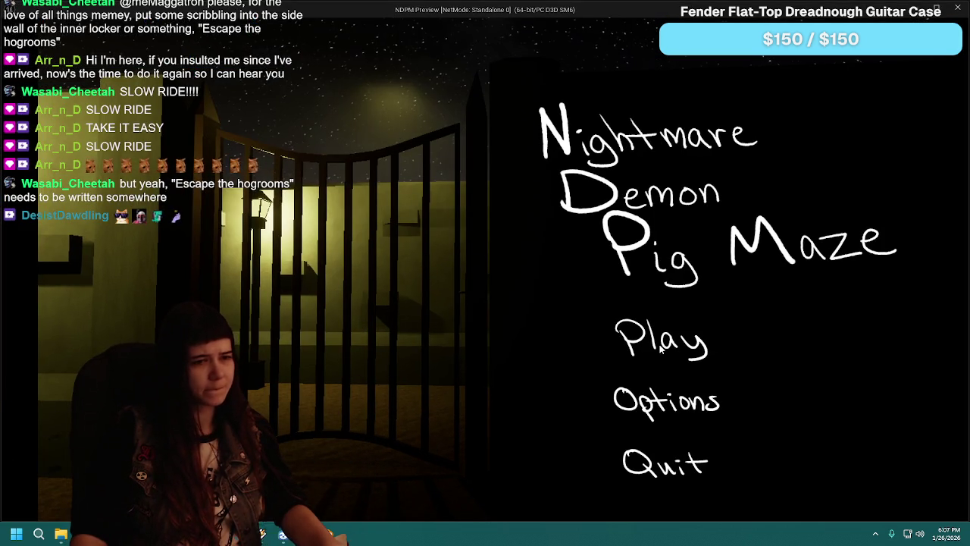
Step: Start the game, set difficulty to Easy, then stop the play test and reopen Marcy_PlayerChar
click(661, 347)
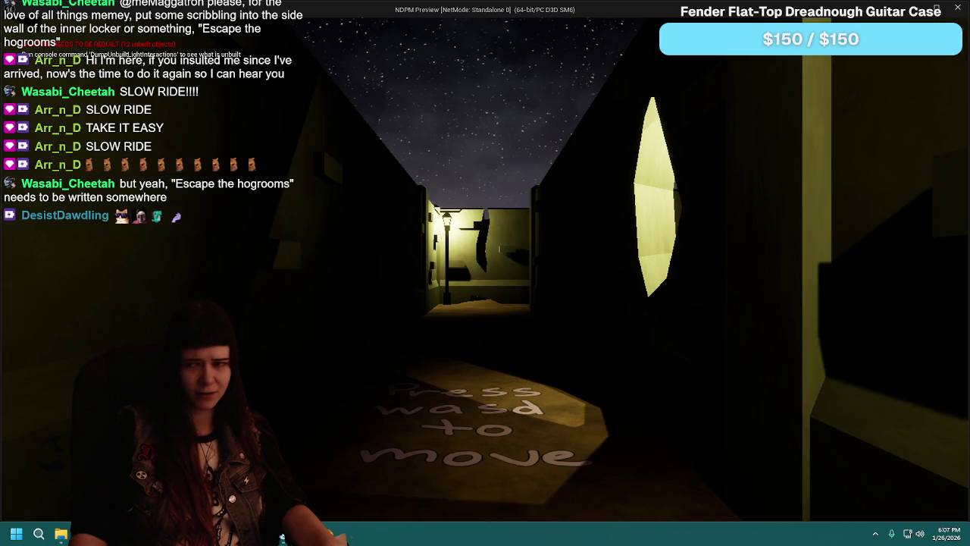
key(Escape)
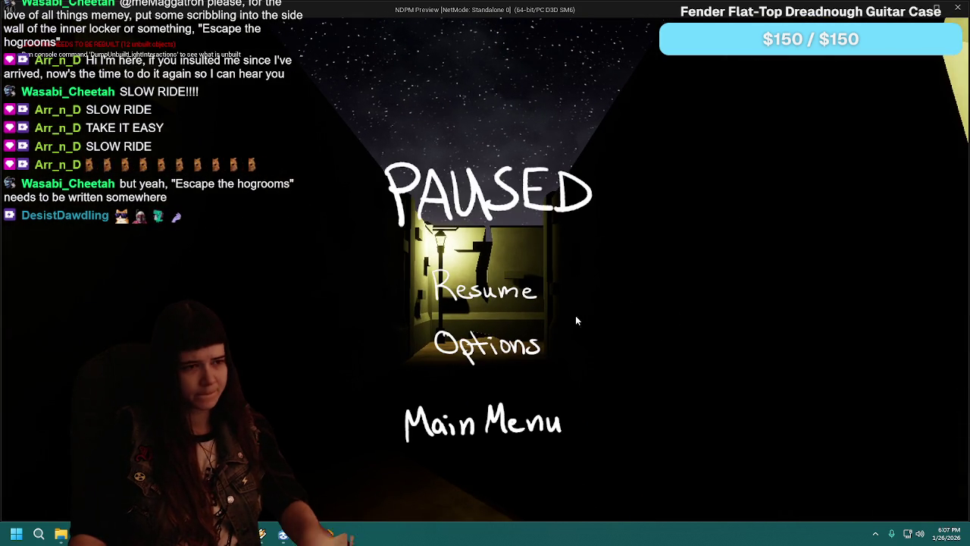
click(451, 345)
click(638, 262)
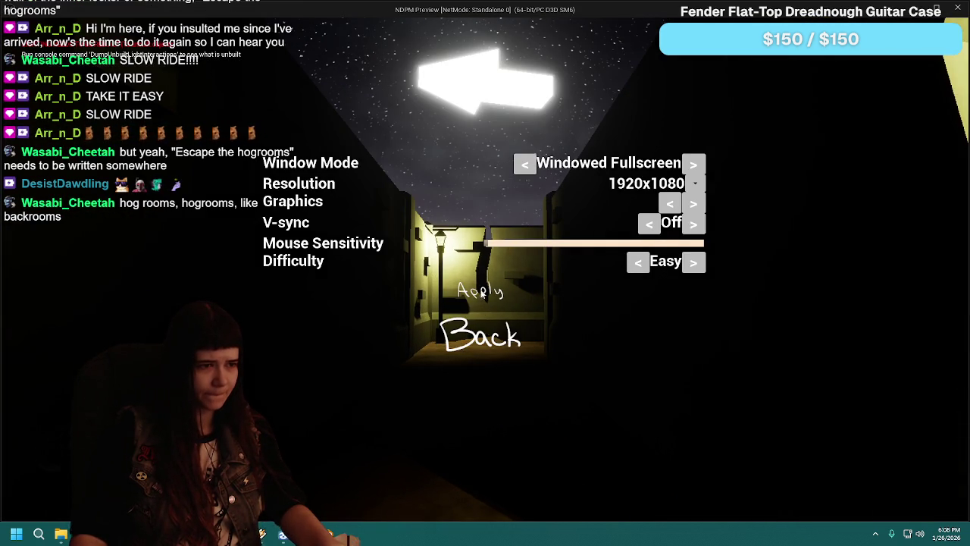
click(495, 337)
key(Escape)
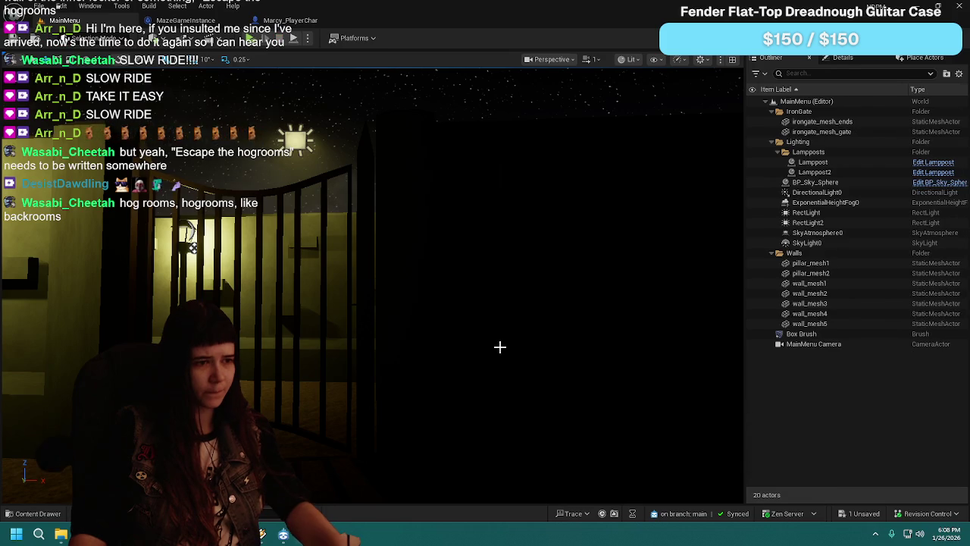
click(276, 20)
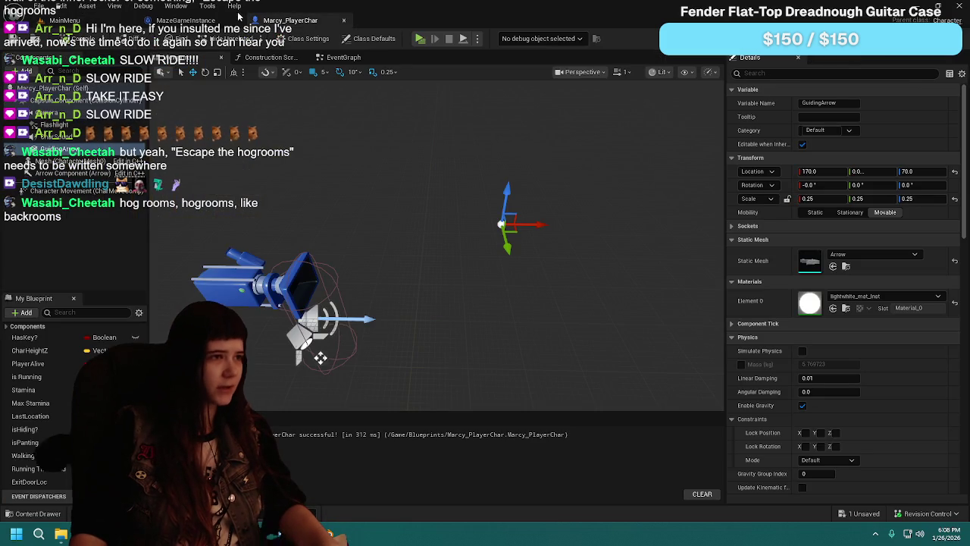
Step: In the EventGraph, add a Print String node beside the guiding arrow rotation logic
click(362, 59)
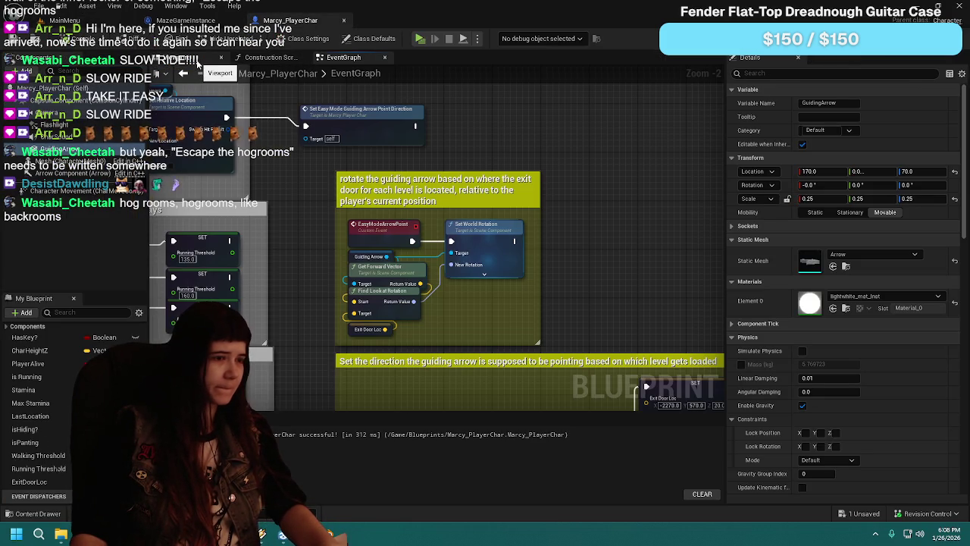
drag(320, 238, 384, 193)
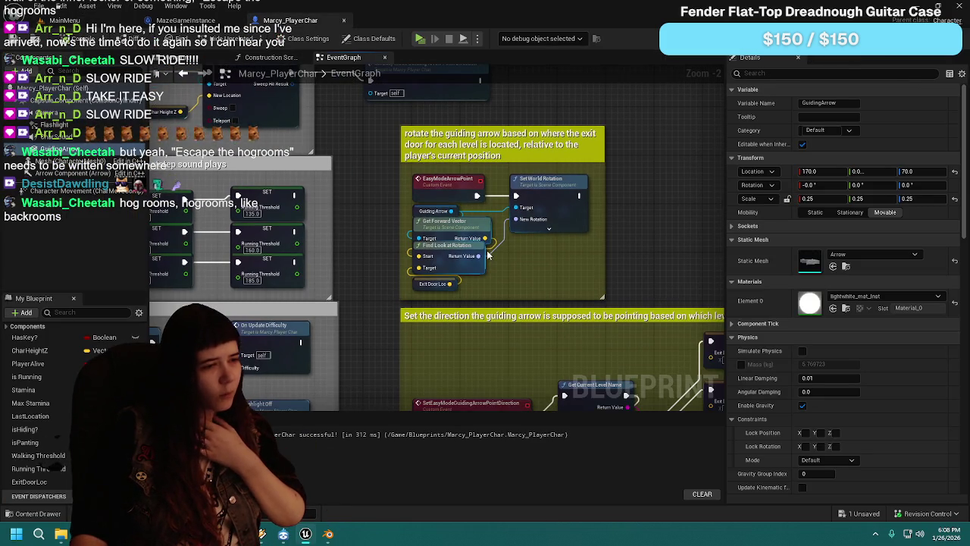
drag(572, 269, 501, 260)
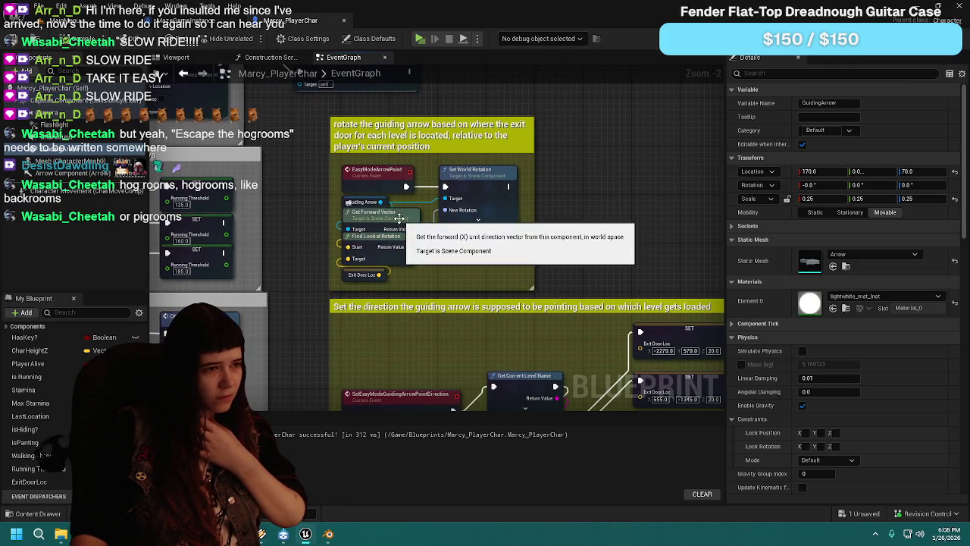
drag(401, 255, 446, 272)
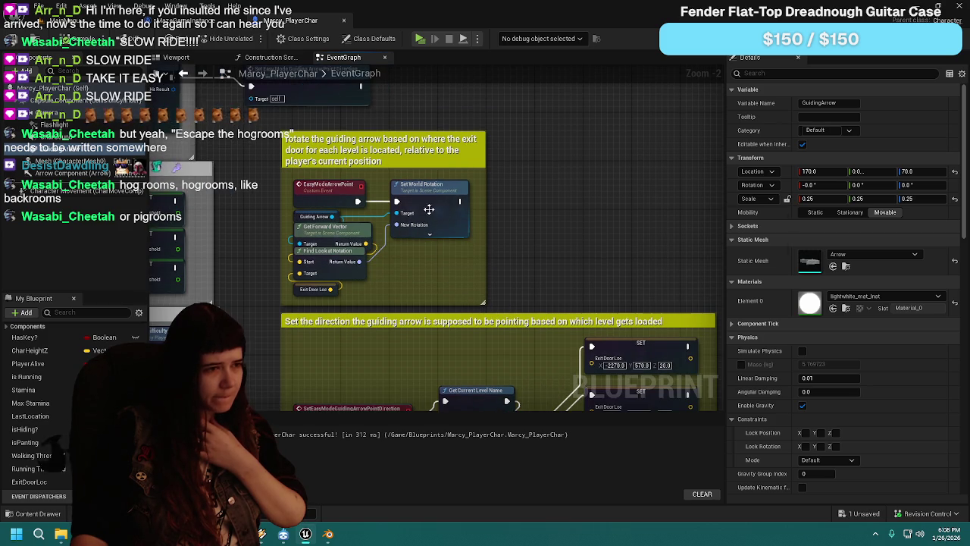
drag(429, 213, 548, 213)
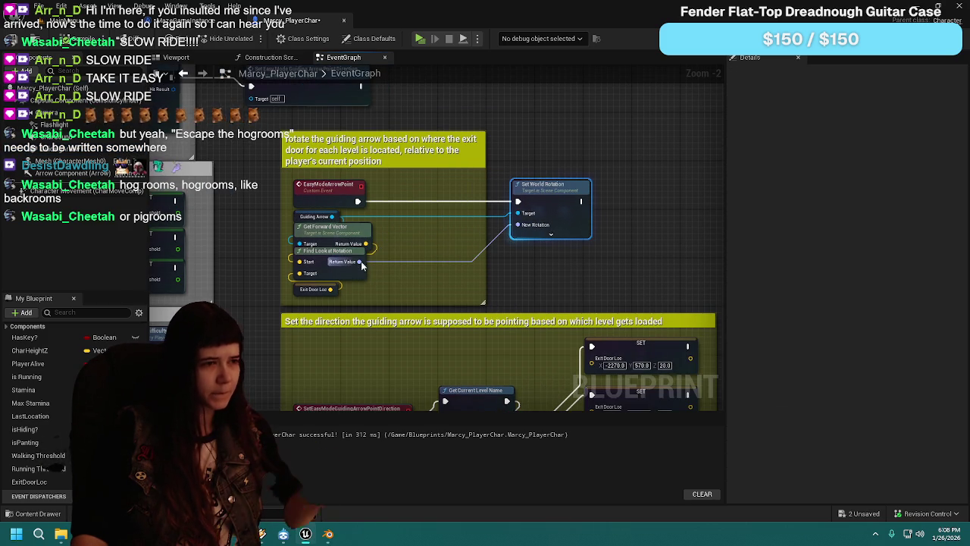
right_click(426, 275)
text(print)
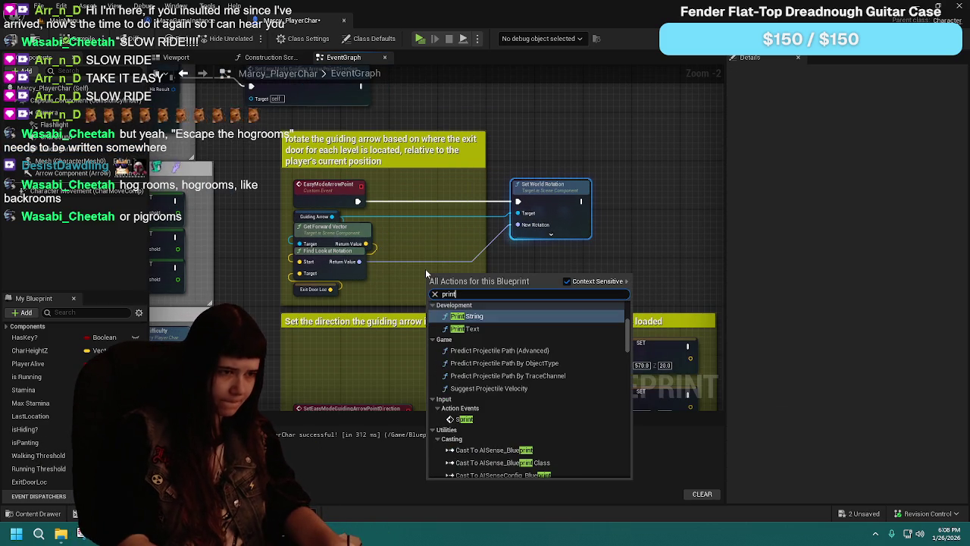
key(Return)
mouse_move(446, 280)
mouse_down()
mouse_move(423, 196)
mouse_move(431, 253)
mouse_move(409, 275)
mouse_move(555, 267)
mouse_up()
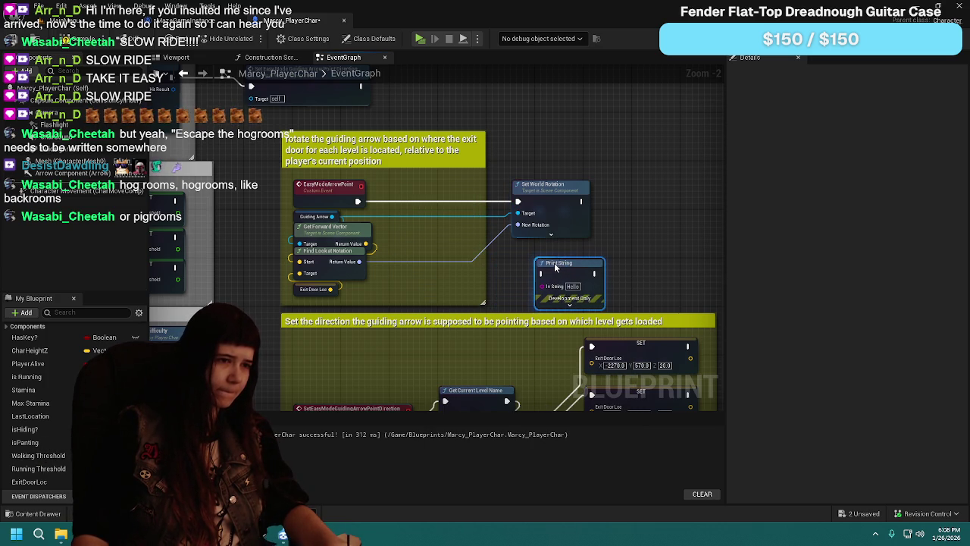
Step: Print Find Look at Rotation's Return Value after Set World Rotation, then start a play test
drag(539, 193, 417, 190)
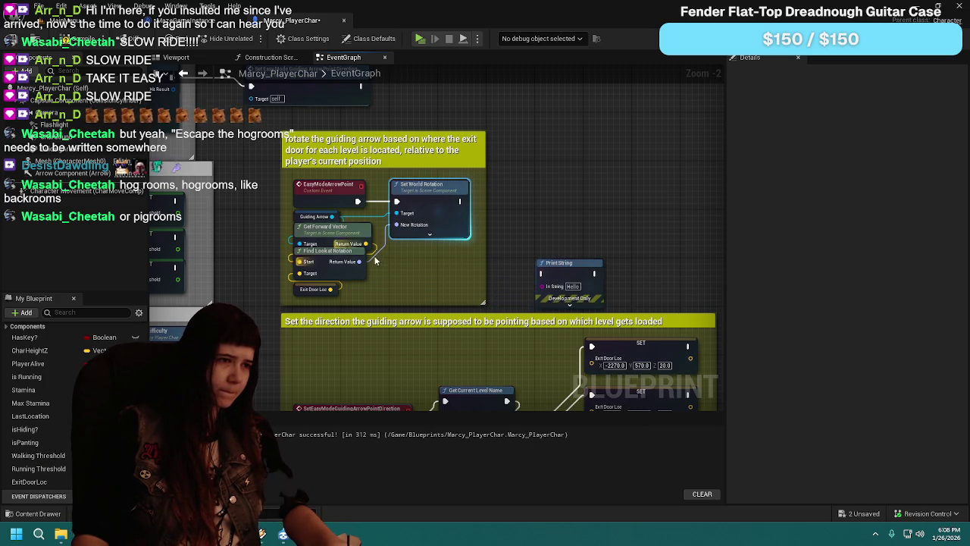
drag(360, 266, 542, 286)
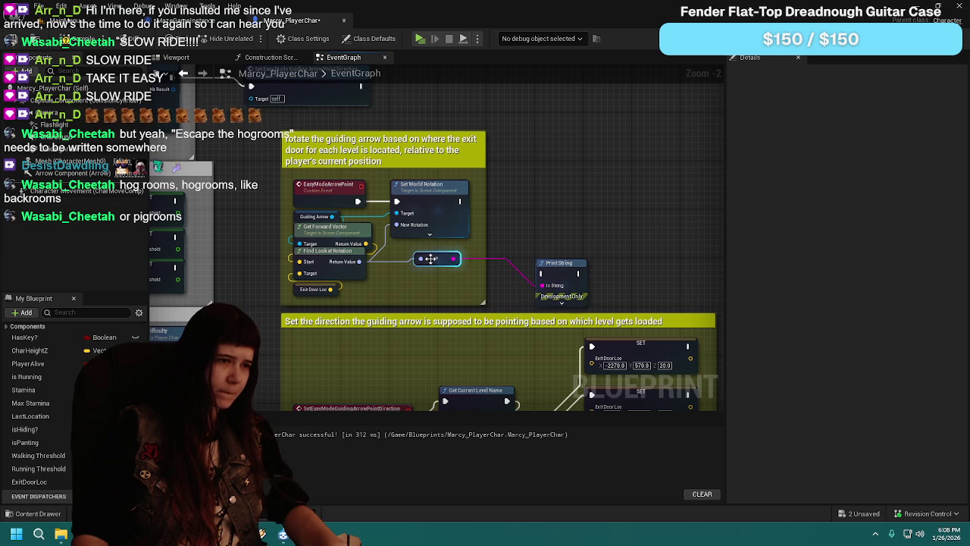
drag(434, 267, 447, 280)
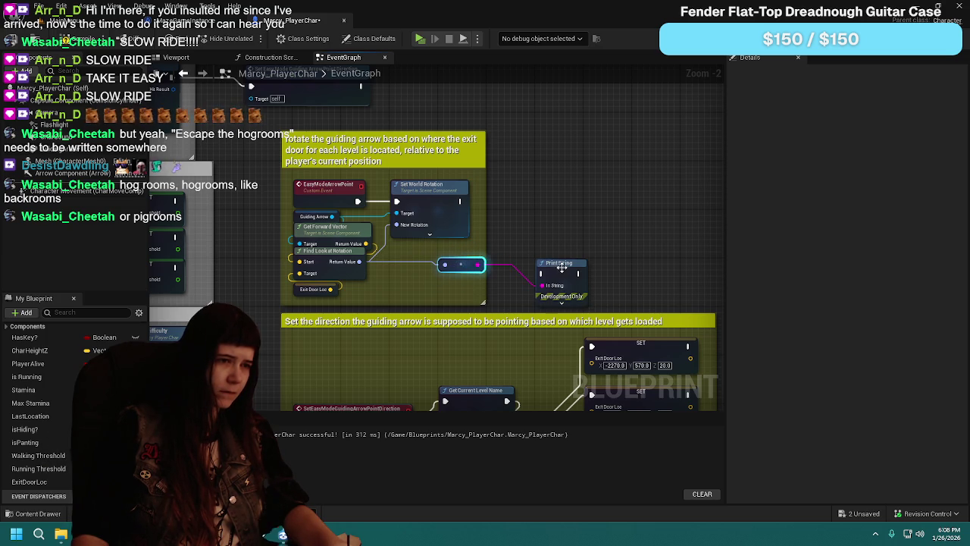
drag(460, 201, 491, 237)
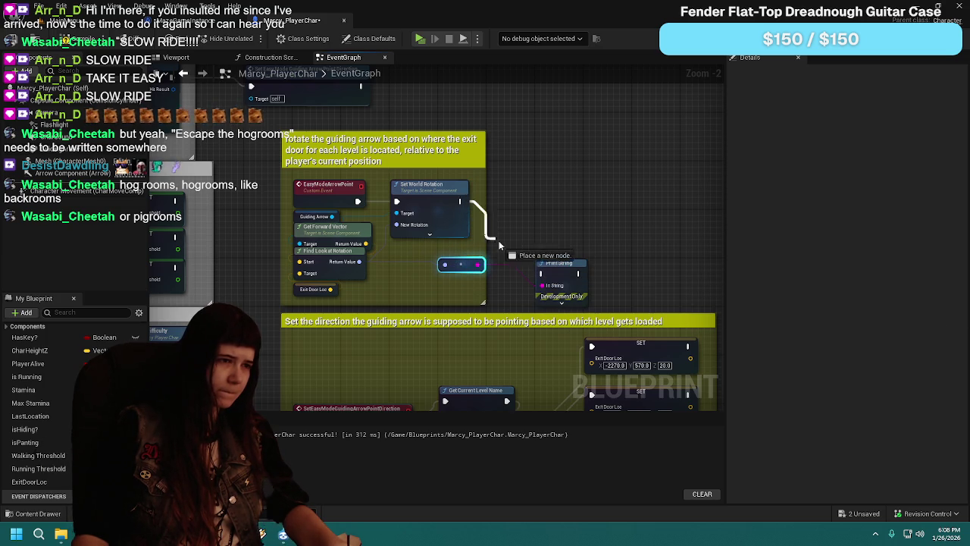
drag(542, 275, 551, 216)
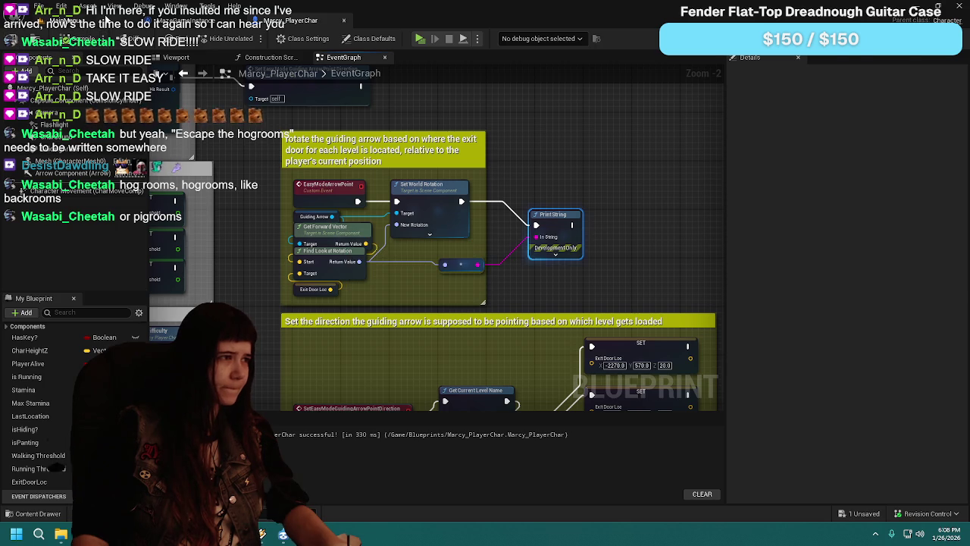
click(121, 21)
click(251, 39)
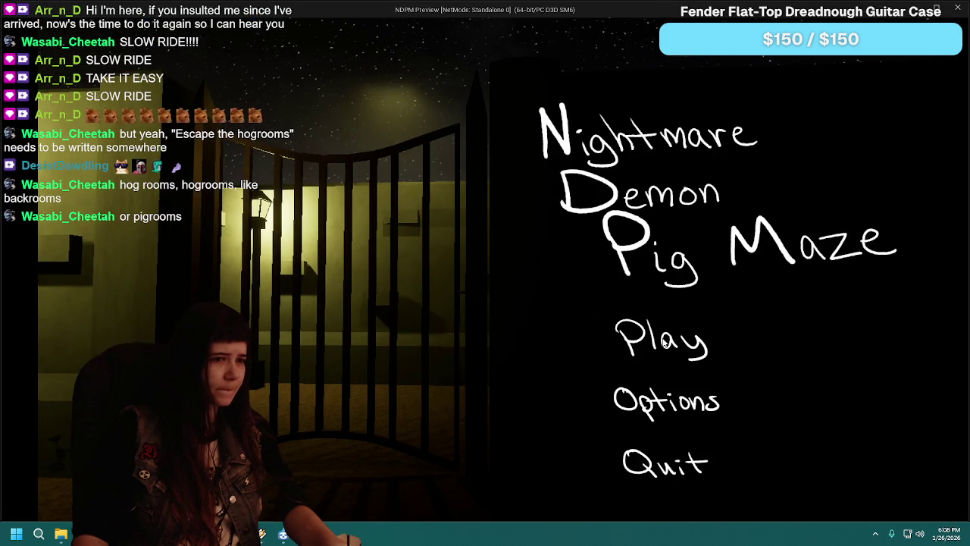
Step: Play the first level on Easy, noting the constant printed rotation Y=165.904383, then stop
click(661, 337)
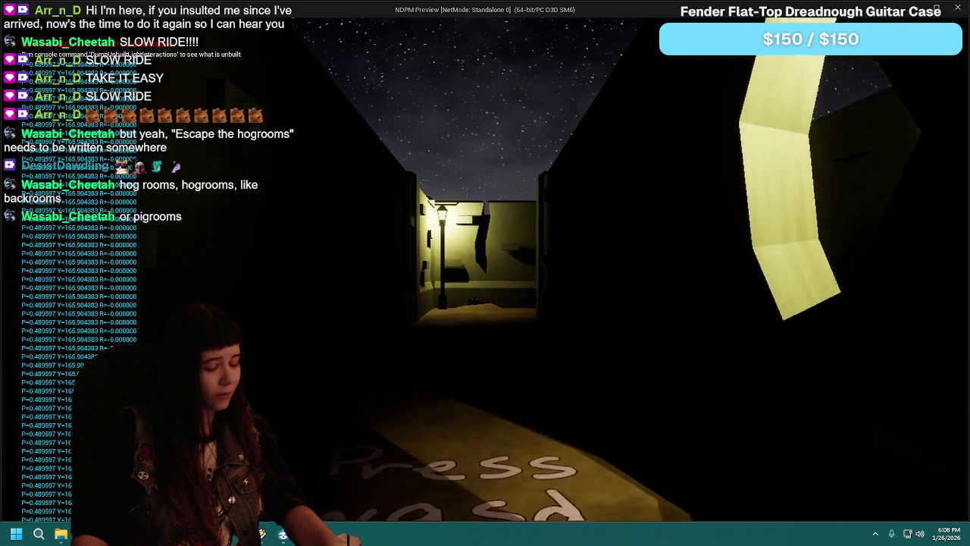
key(Escape)
click(517, 353)
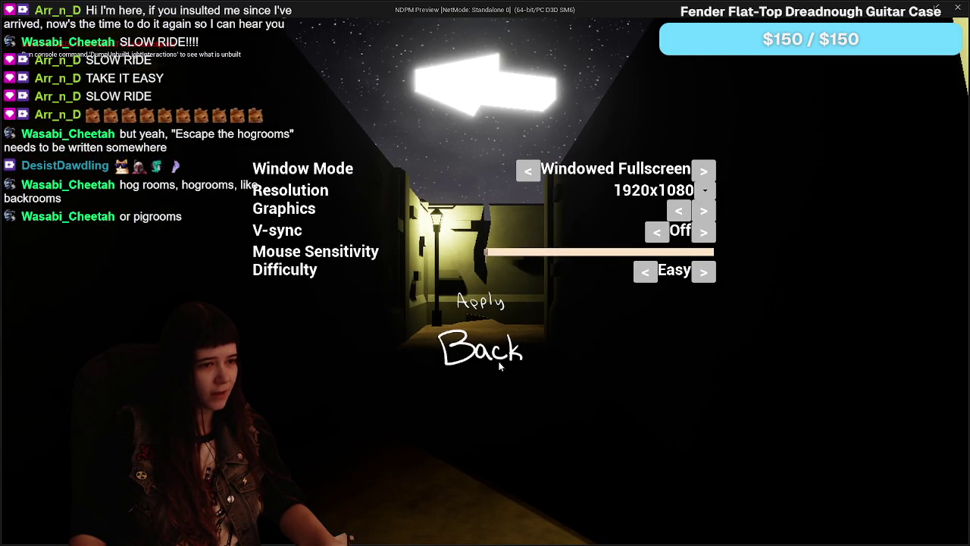
click(498, 357)
key(Escape)
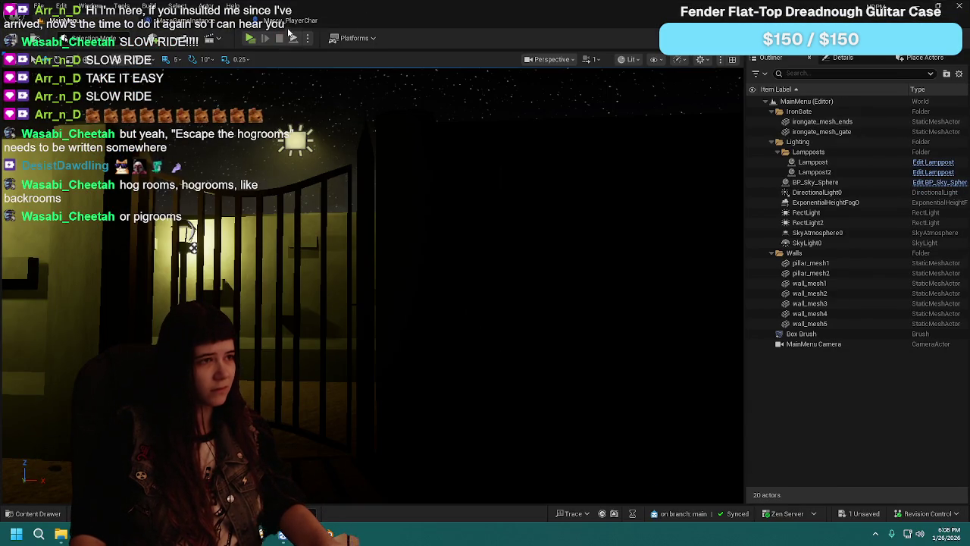
scroll(424, 269, down, 2)
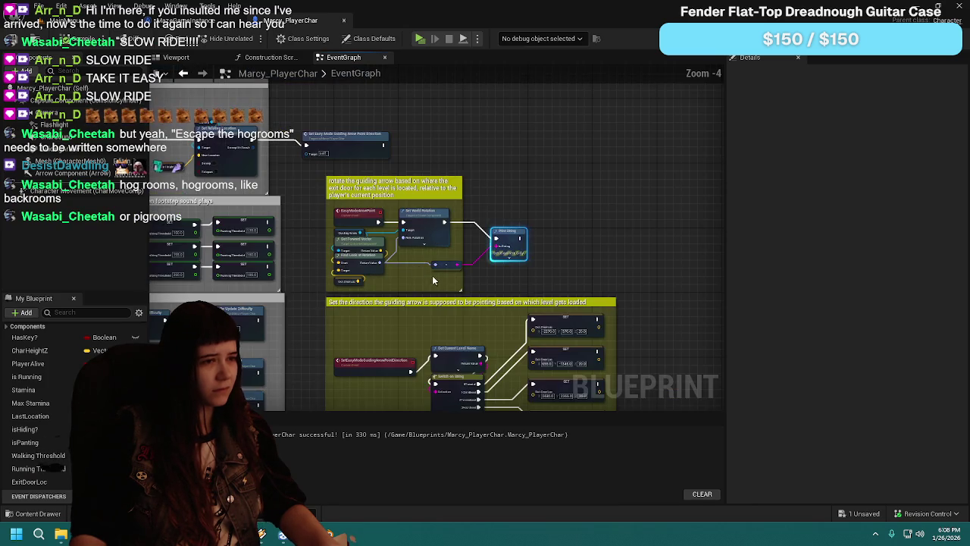
Step: Rearrange the debug nodes and delete the rotation Print String node
scroll(478, 274, up, 2)
drag(440, 253, 544, 270)
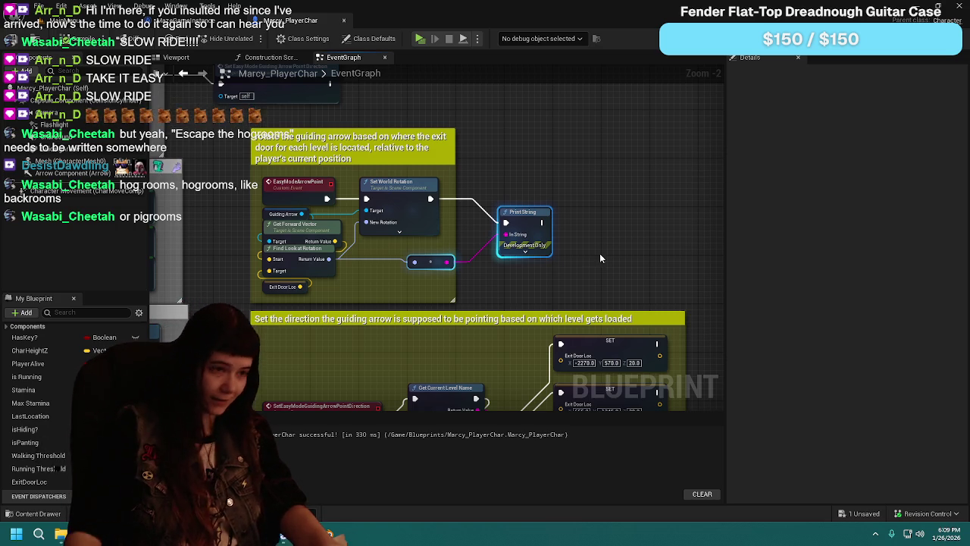
drag(435, 261, 521, 205)
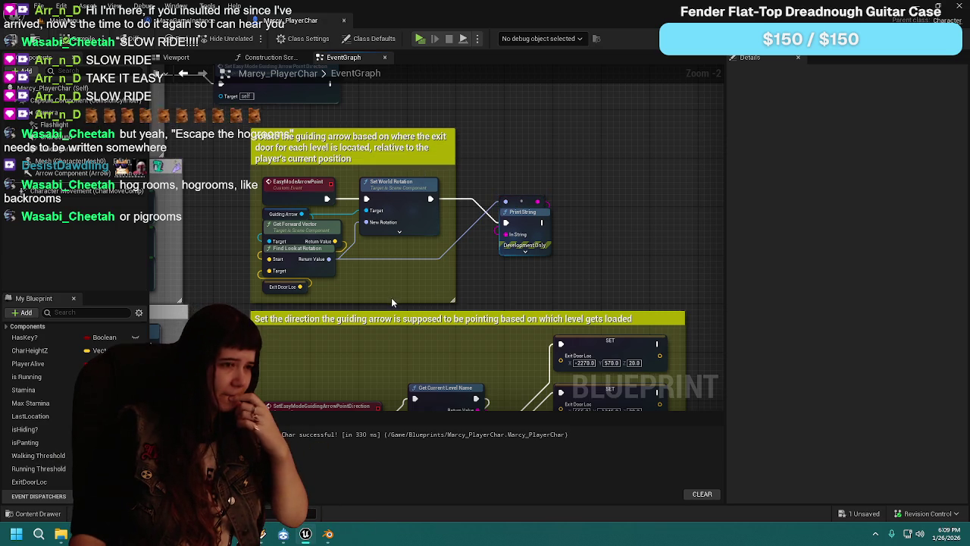
mouse_move(282, 333)
mouse_down()
mouse_move(601, 306)
mouse_move(397, 329)
mouse_move(622, 281)
mouse_up()
mouse_move(264, 332)
mouse_down()
mouse_move(458, 336)
mouse_move(406, 323)
mouse_move(433, 299)
mouse_move(307, 314)
mouse_move(611, 307)
mouse_move(181, 318)
mouse_move(522, 278)
mouse_up()
mouse_move(523, 175)
mouse_down()
mouse_move(523, 314)
mouse_move(522, 175)
mouse_move(508, 312)
mouse_up()
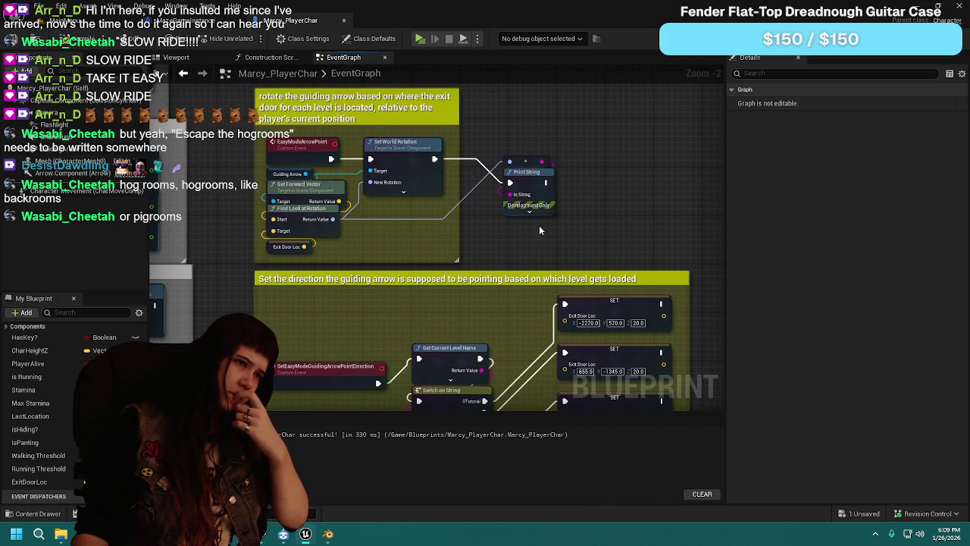
drag(518, 132, 547, 222)
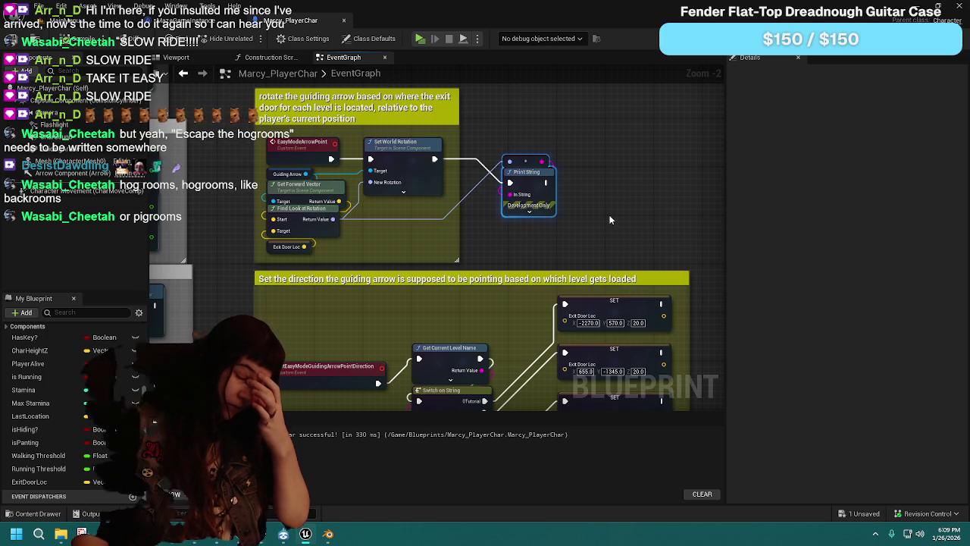
drag(488, 223, 497, 201)
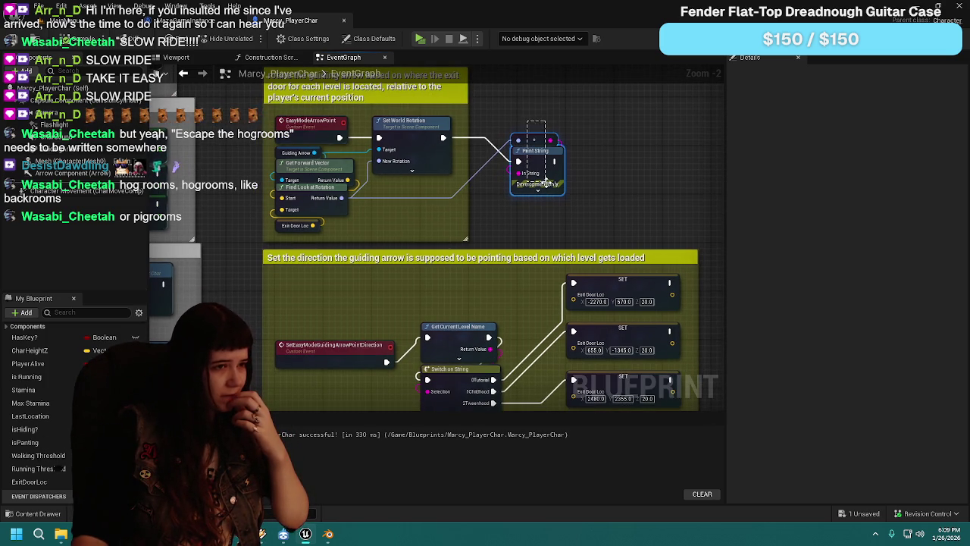
key(Delete)
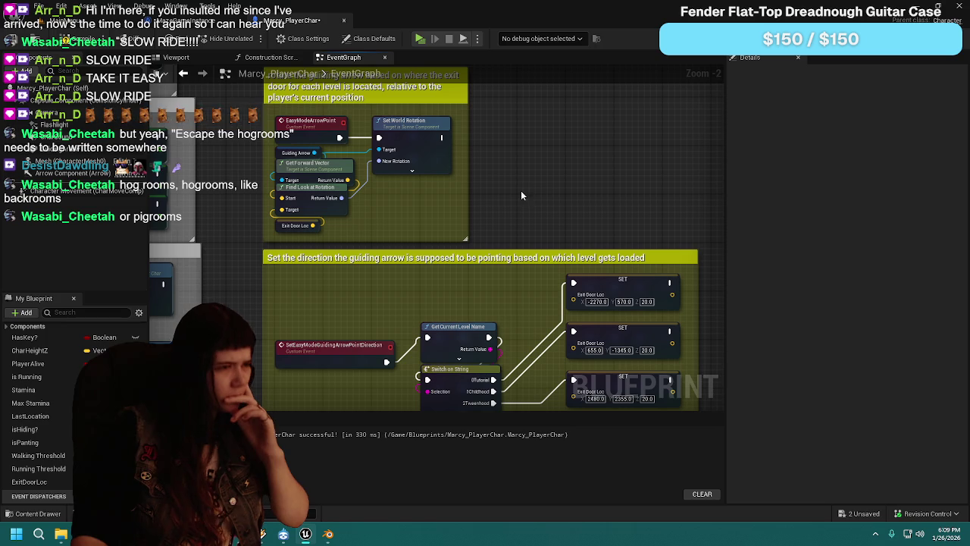
Step: Add a new Print String fed by Exit Door Loc, executed after Set World Rotation
drag(500, 199, 479, 203)
mouse_move(279, 243)
mouse_down()
mouse_move(311, 249)
mouse_move(456, 227)
mouse_up()
click(462, 204)
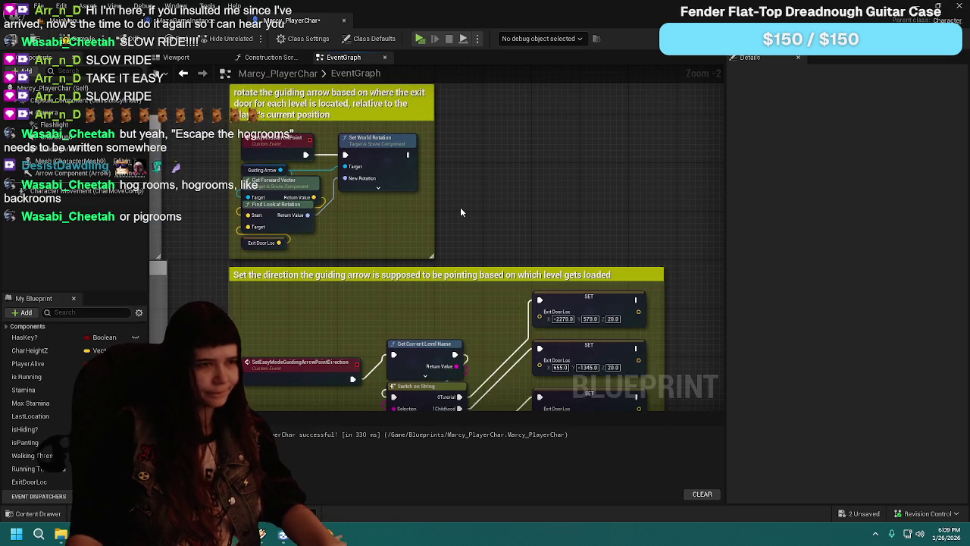
right_click(460, 207)
text(print)
key(Return)
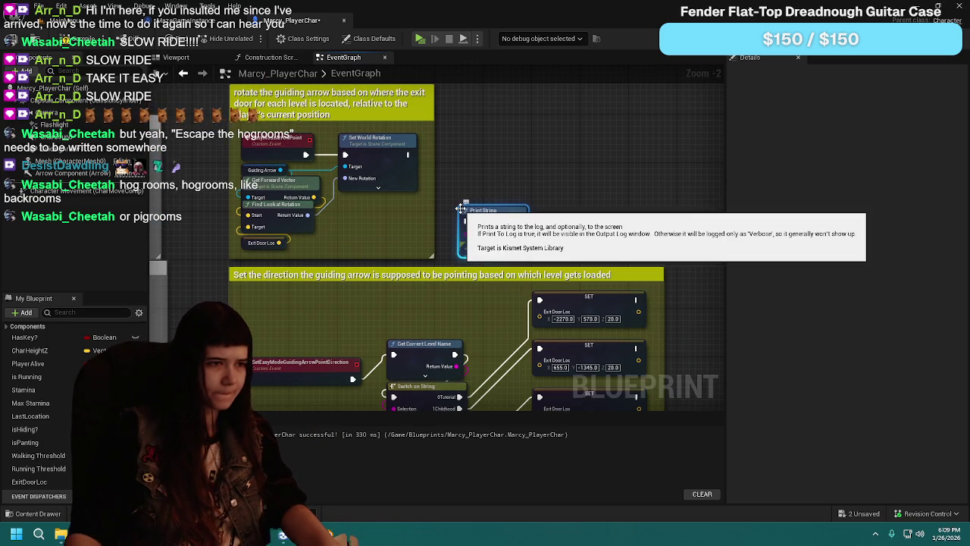
mouse_move(279, 244)
mouse_down()
mouse_move(466, 233)
mouse_move(533, 173)
mouse_move(559, 179)
mouse_up()
drag(430, 241, 448, 242)
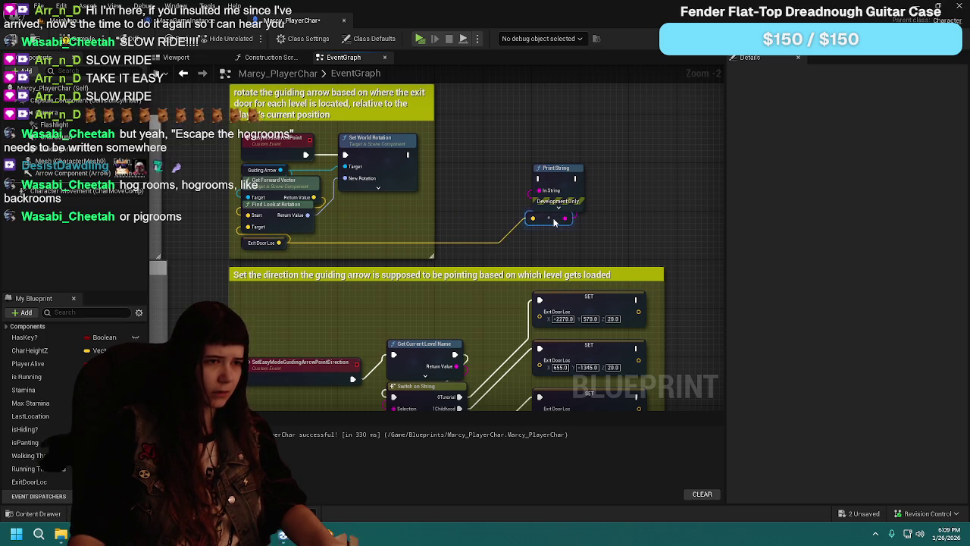
mouse_move(408, 154)
mouse_down()
mouse_move(538, 180)
mouse_move(564, 224)
mouse_up()
Step: Tidy the new Print String node, then compile and launch a play test with Alt+P
drag(556, 173, 508, 175)
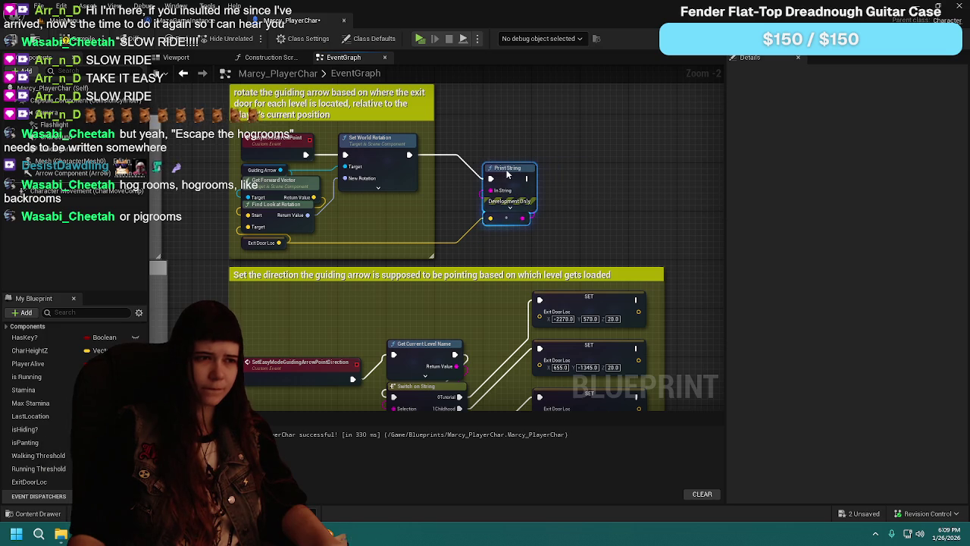
click(506, 217)
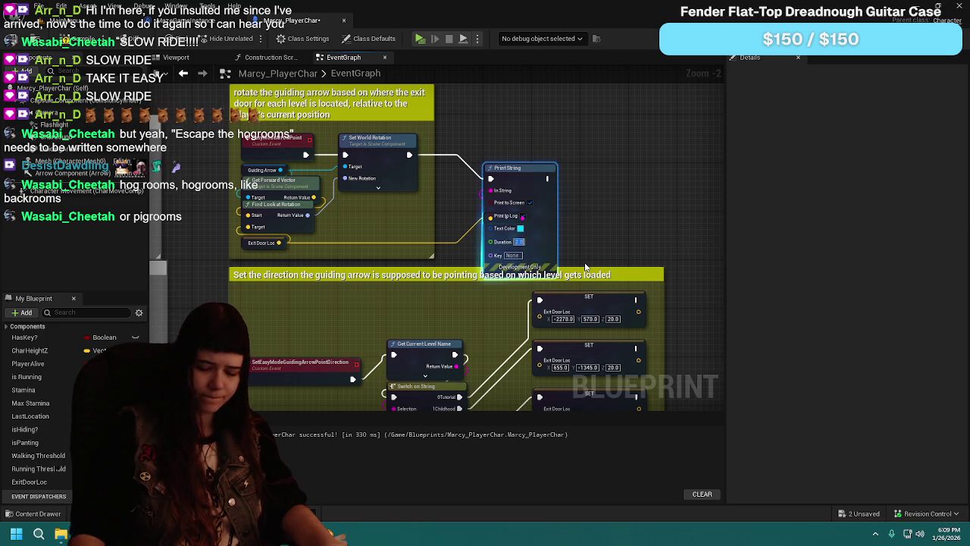
click(522, 271)
click(584, 201)
key(alt+p)
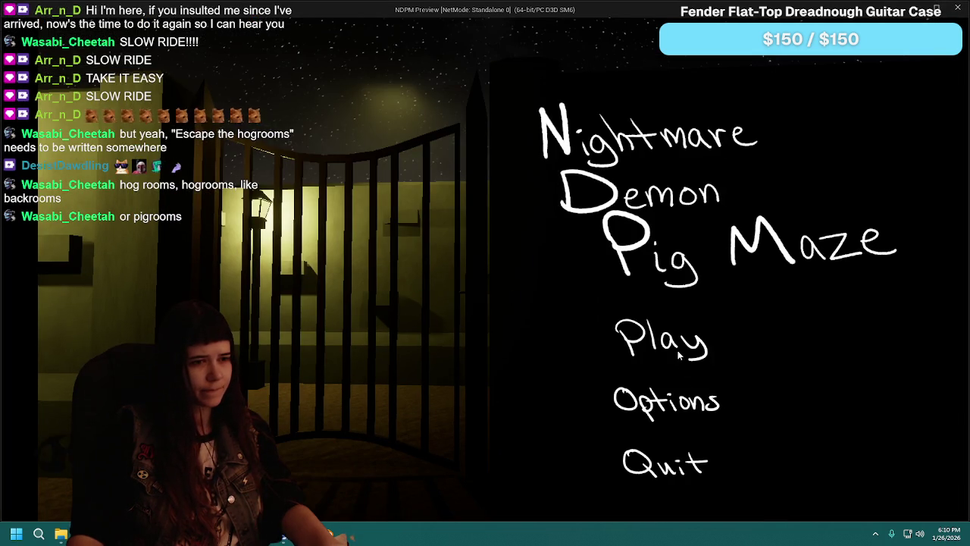
Step: Switch the game to Easy, walk down the alley watching the arrow, then stop playing
click(684, 357)
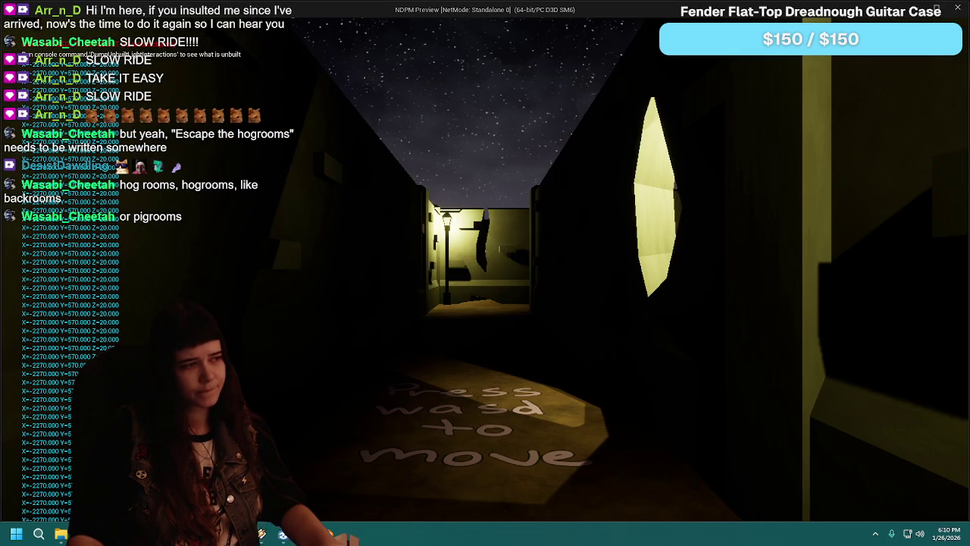
key(Escape)
click(485, 341)
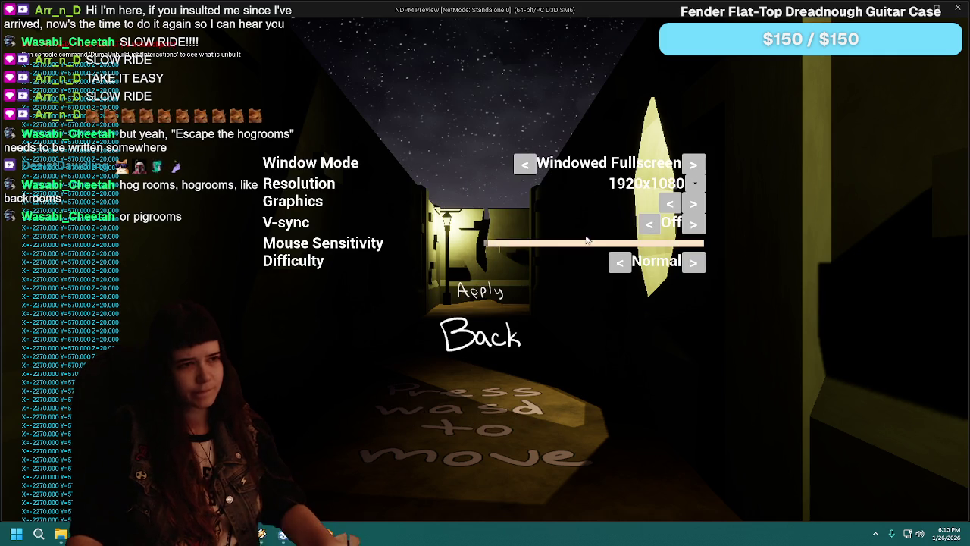
click(620, 262)
click(494, 356)
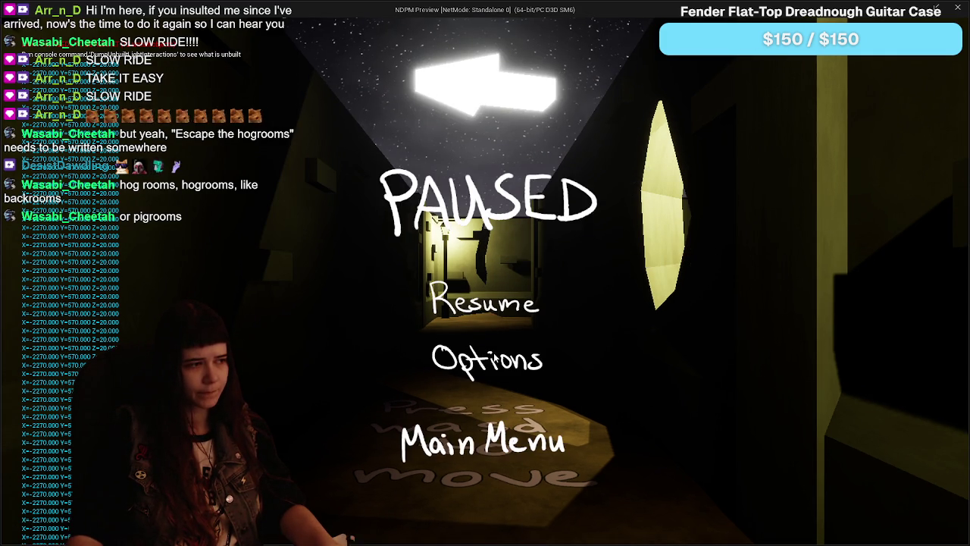
click(507, 311)
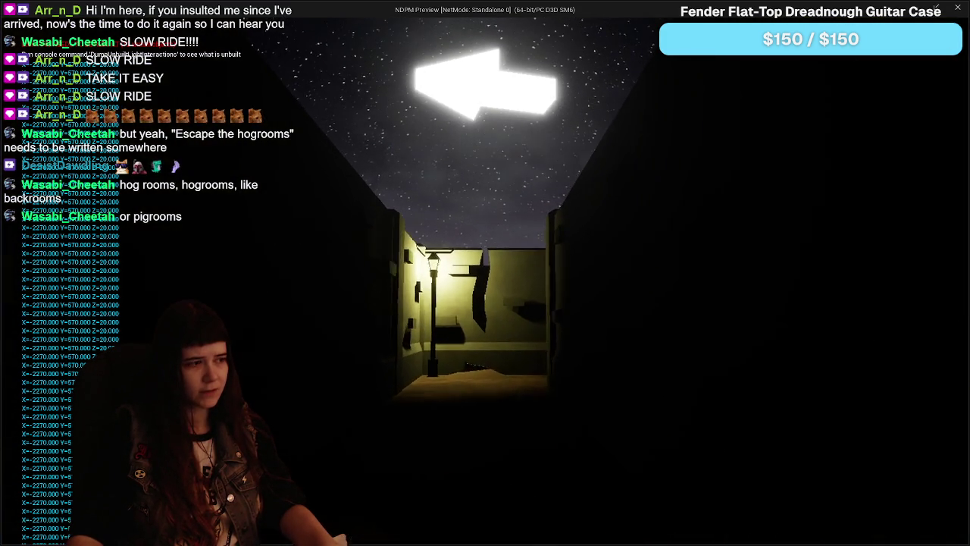
key(w)
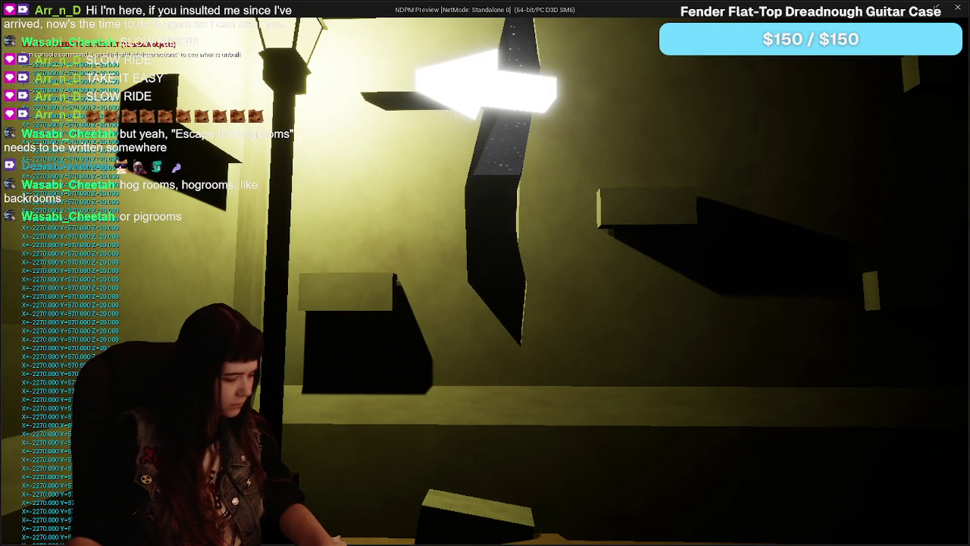
key(Escape)
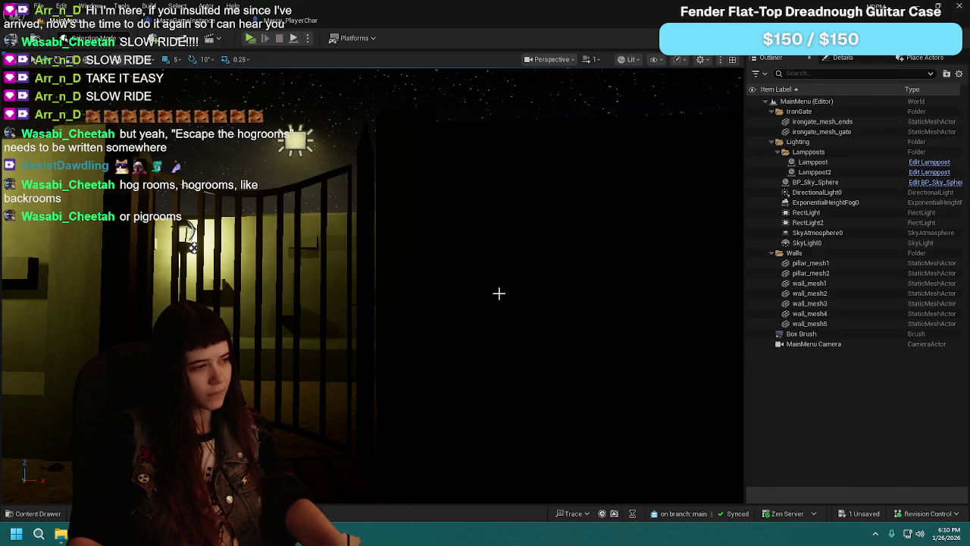
Step: Feed Find Look at Rotation's Return Value into Print String and tuck the converter underneath
click(295, 21)
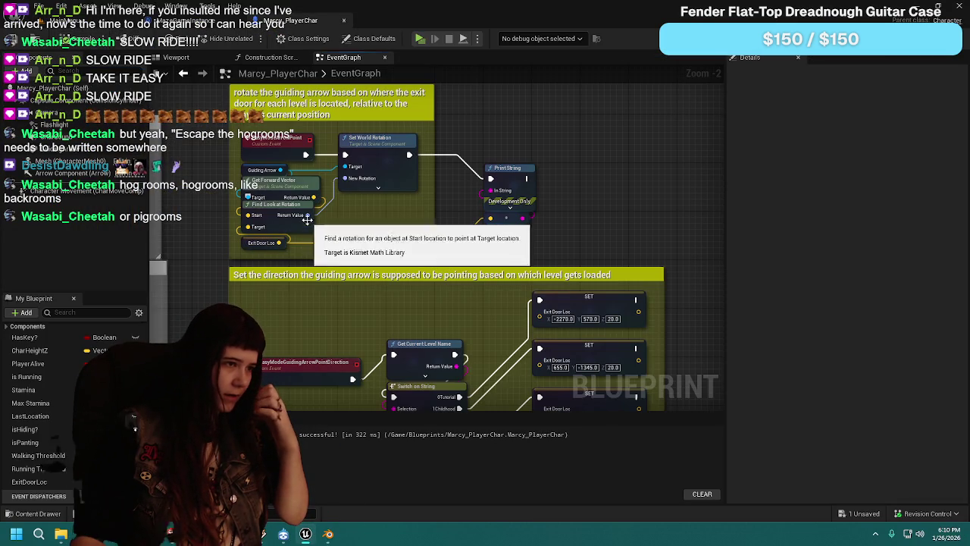
mouse_move(307, 216)
mouse_down()
mouse_move(475, 221)
mouse_move(490, 190)
mouse_up()
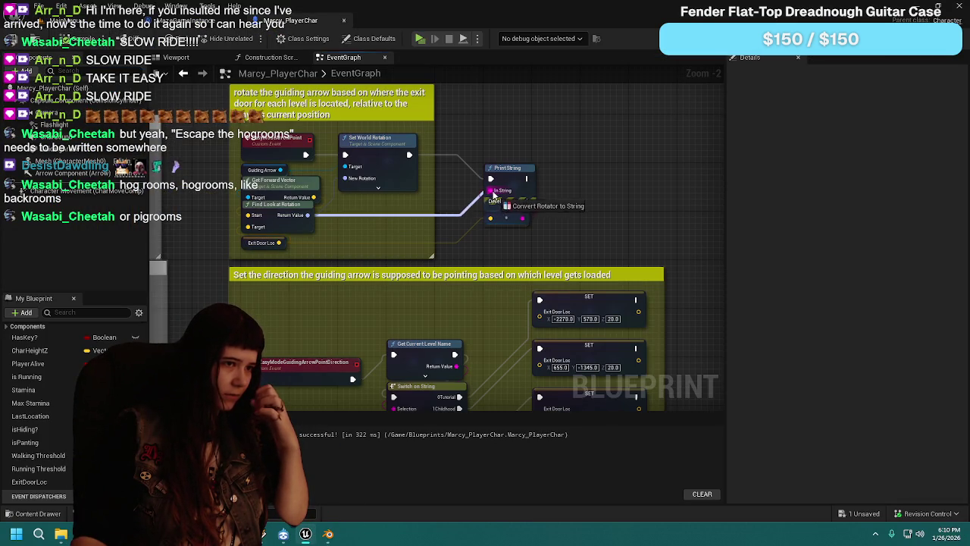
drag(390, 195, 433, 228)
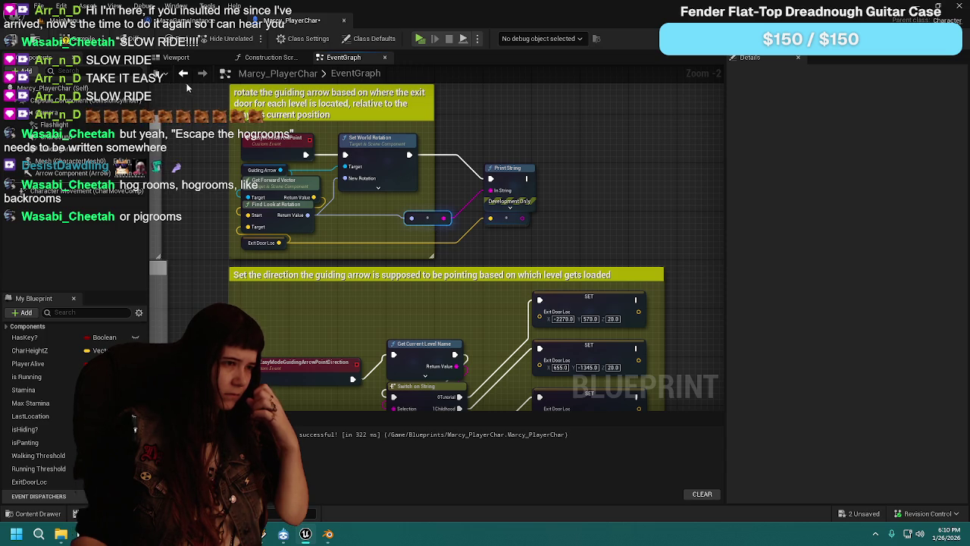
drag(516, 219, 506, 214)
drag(422, 217, 498, 218)
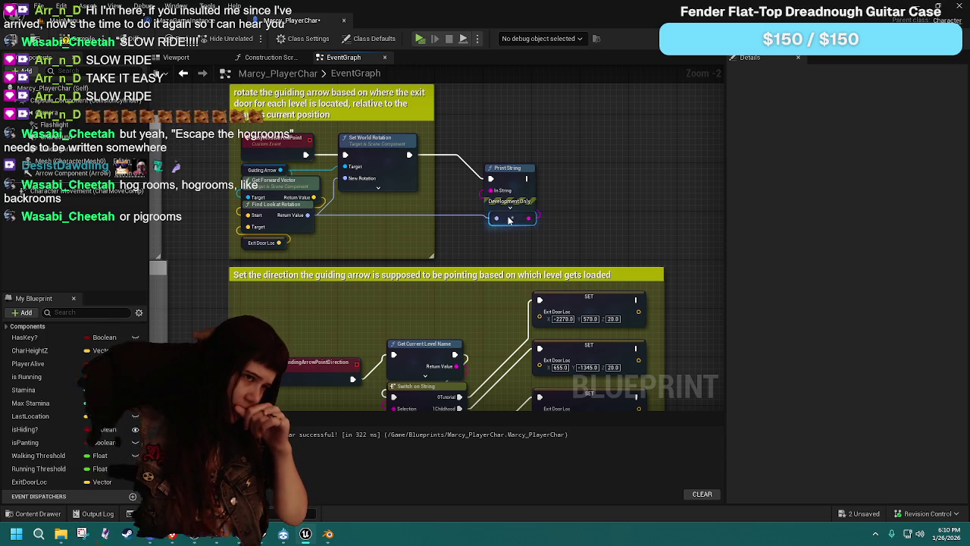
Step: Save the blueprint and launch a standalone play test from the MainMenu level
key(ctrl+s)
click(127, 28)
click(250, 38)
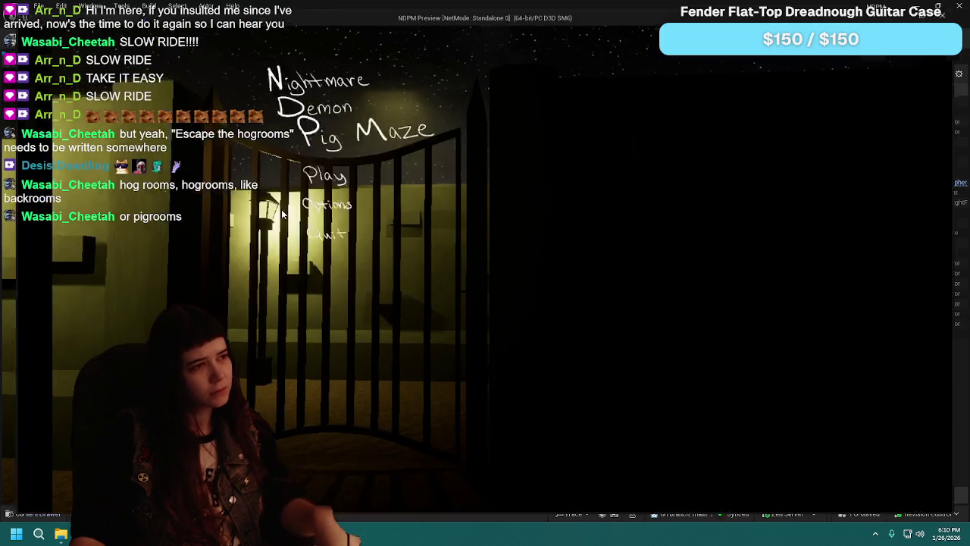
Step: Start a new game and switch the difficulty to Easy from the pause menu
click(679, 342)
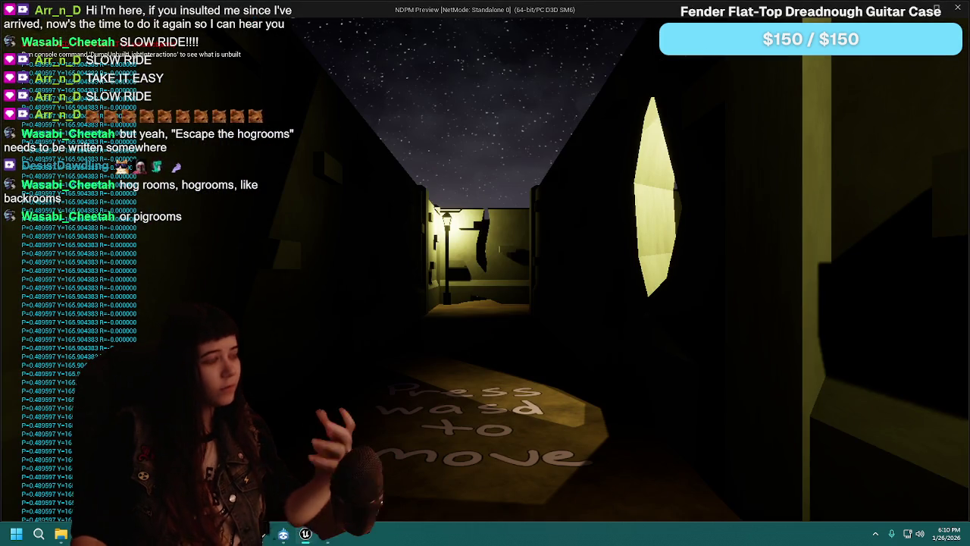
key(Escape)
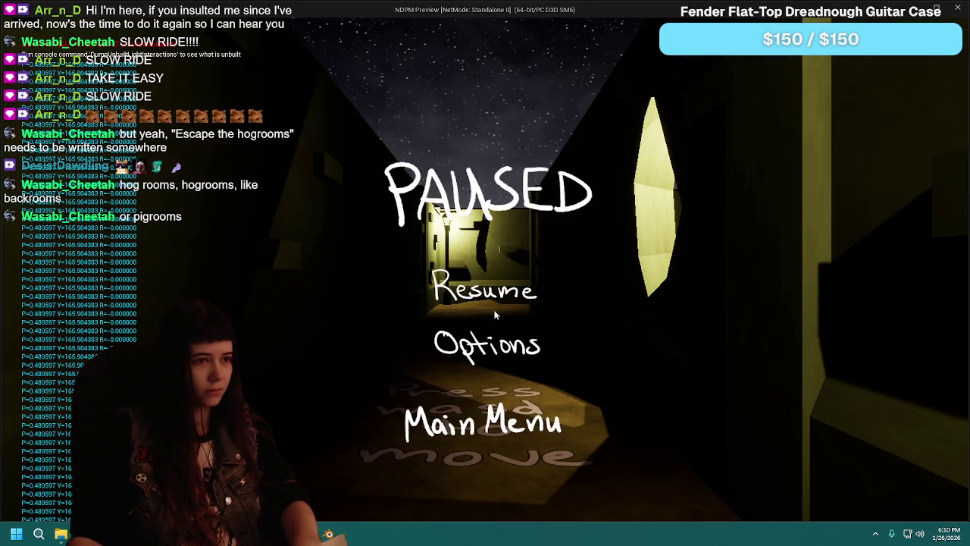
click(500, 341)
click(618, 267)
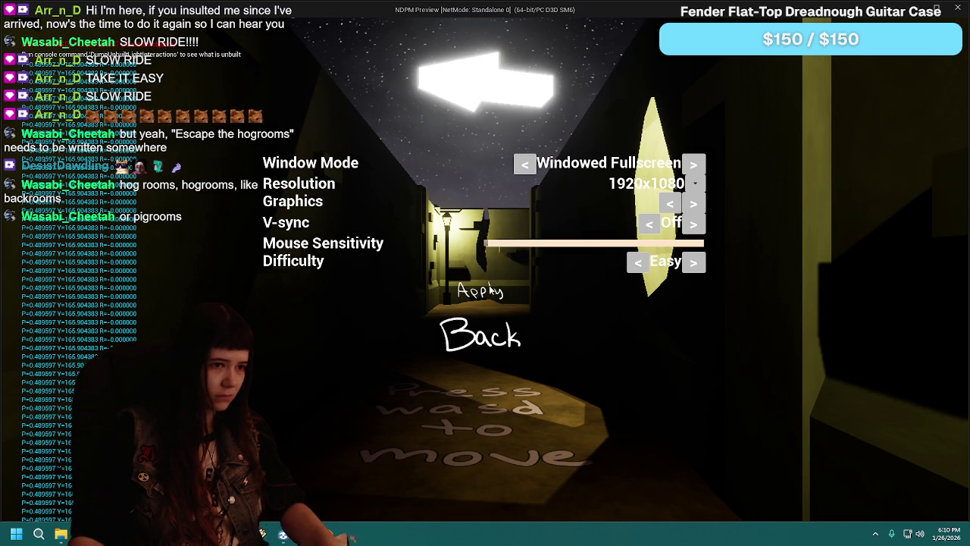
click(495, 360)
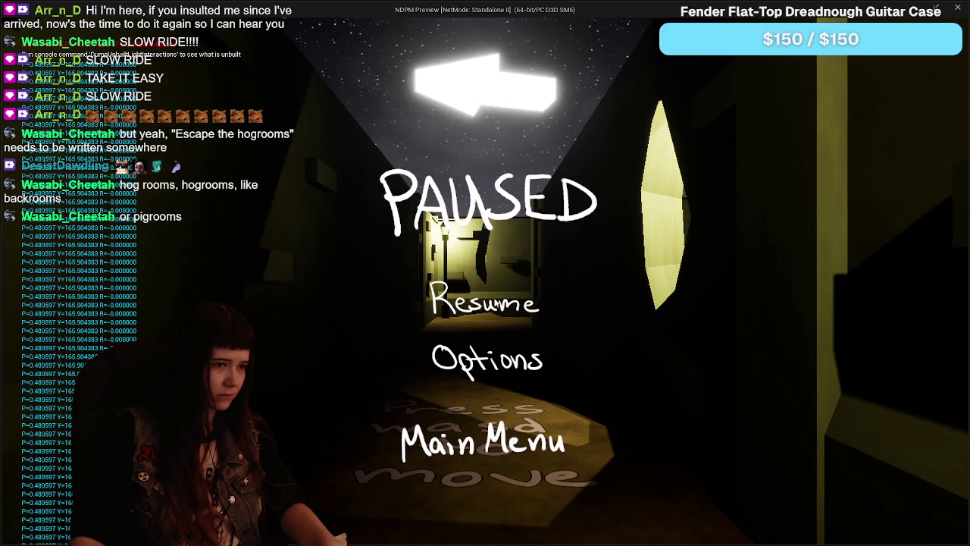
key(Escape)
Step: Strafe left and right to compare the arrow's direction with the printed rotation, then quit
key(d)
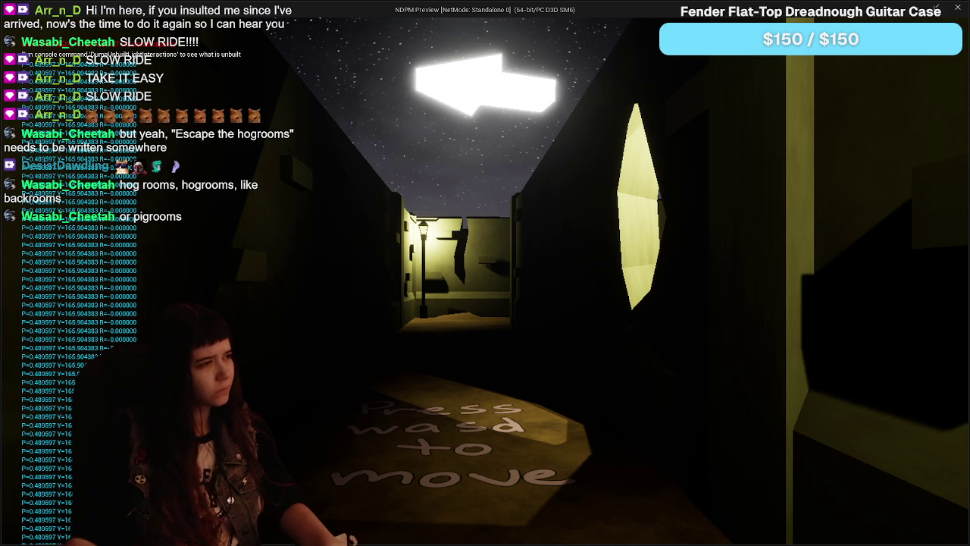
key(a)
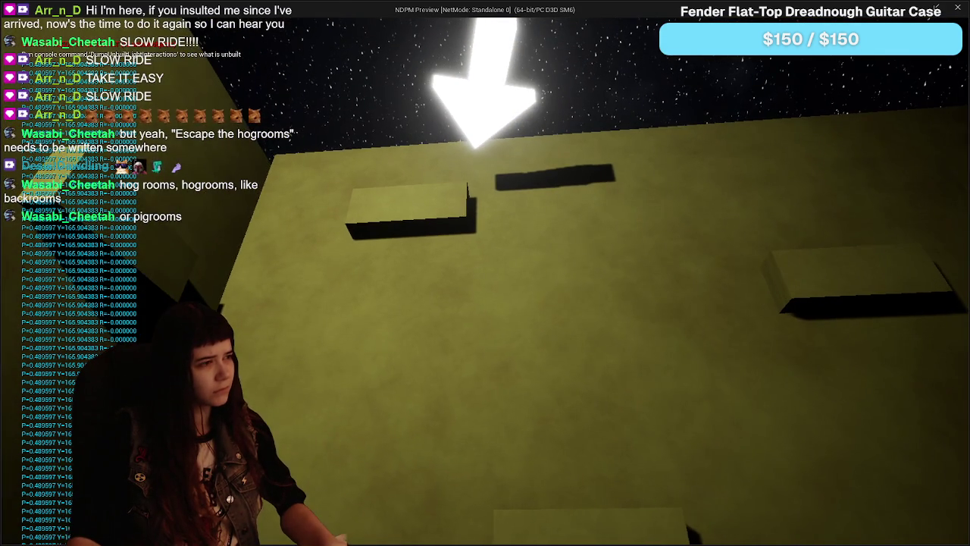
key(d)
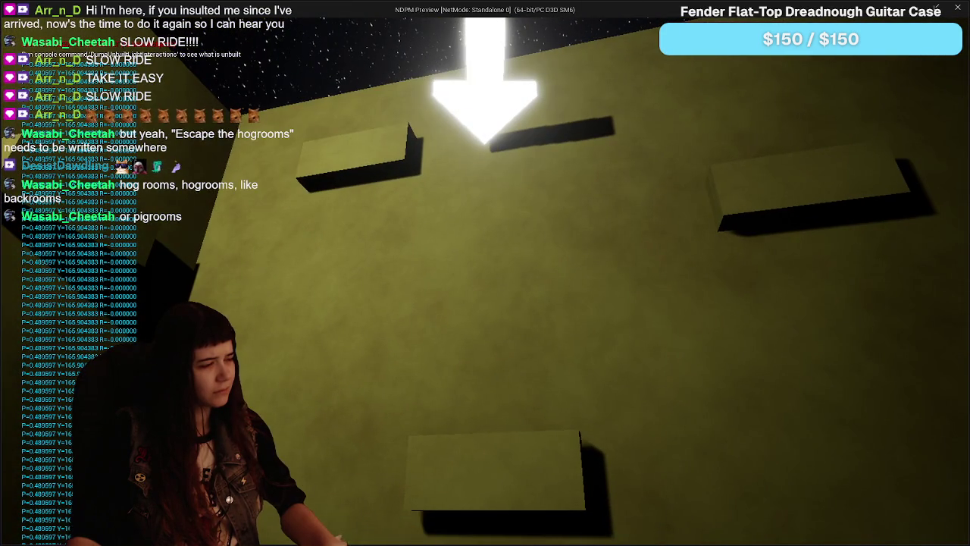
key(Escape)
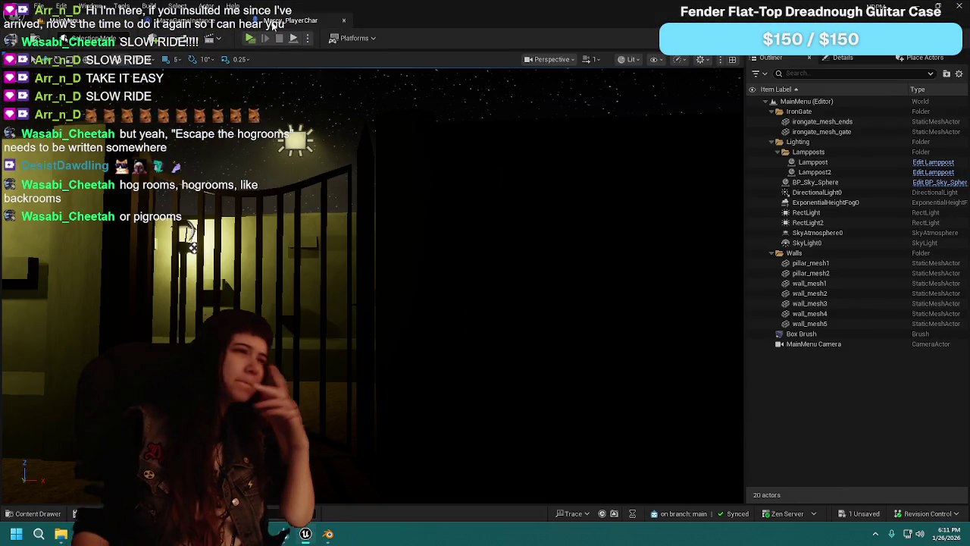
Step: Wire Get Forward Vector's Return Value into Print String's In String, then compile and save
click(299, 20)
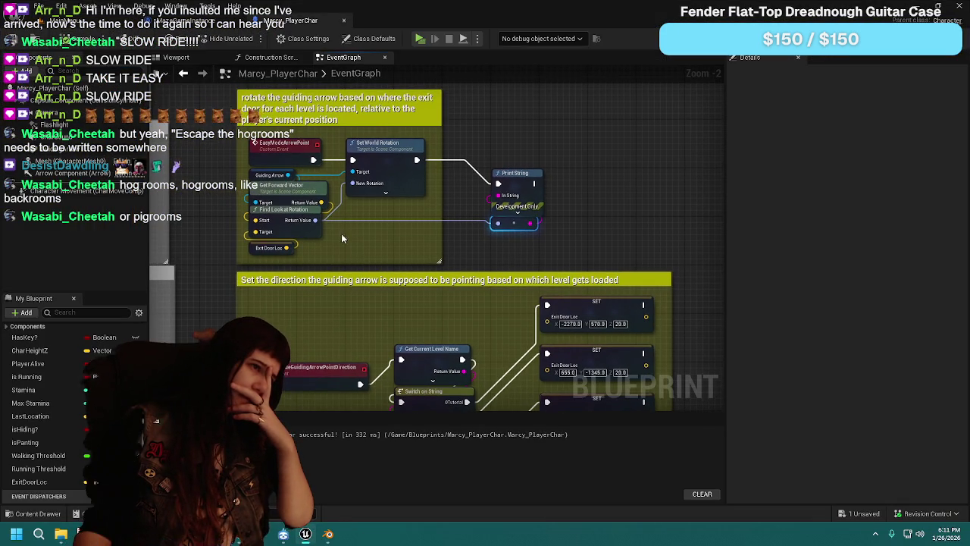
alt+click(315, 219)
mouse_move(322, 203)
mouse_down()
mouse_move(445, 239)
mouse_move(519, 244)
mouse_move(496, 218)
mouse_move(497, 197)
mouse_up()
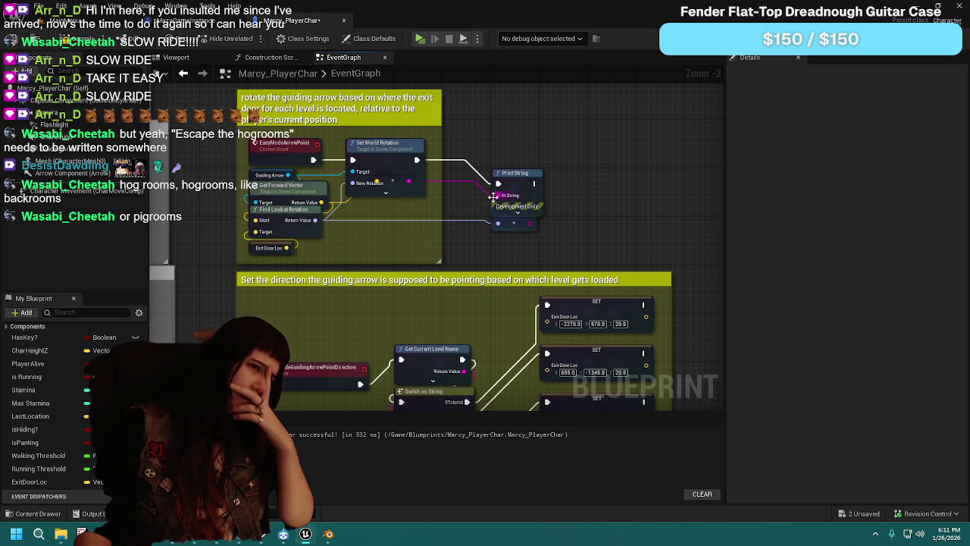
mouse_move(403, 182)
mouse_down()
mouse_move(413, 229)
mouse_move(431, 236)
mouse_up()
key(F7)
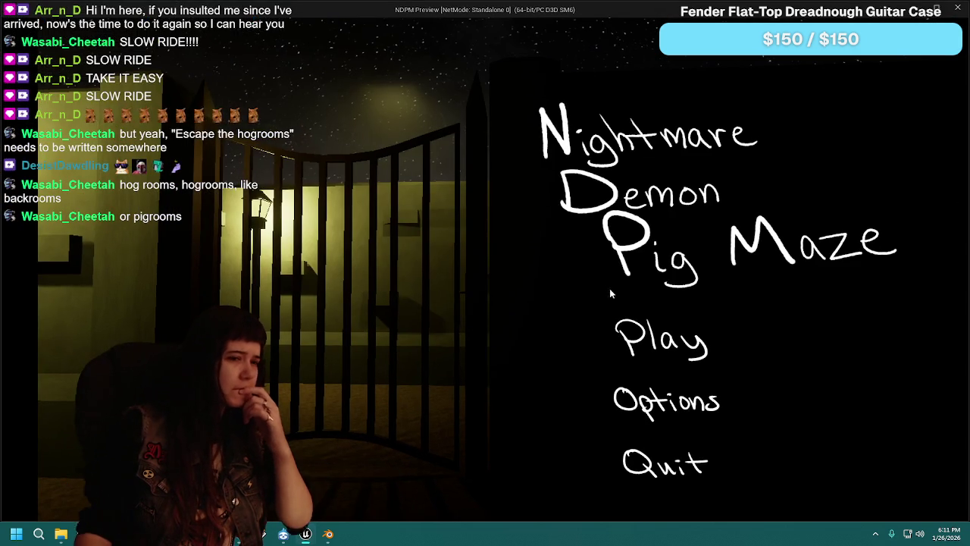
Step: Play on Easy difficulty, reading the printed vector X=-0.970 Y=0.244 Z=0.009, then return to the blueprint
click(665, 347)
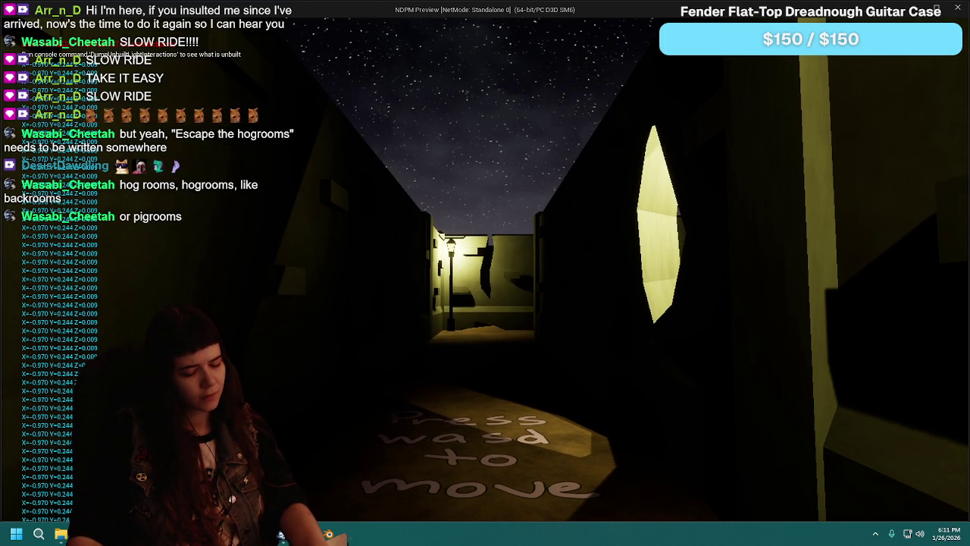
key(Escape)
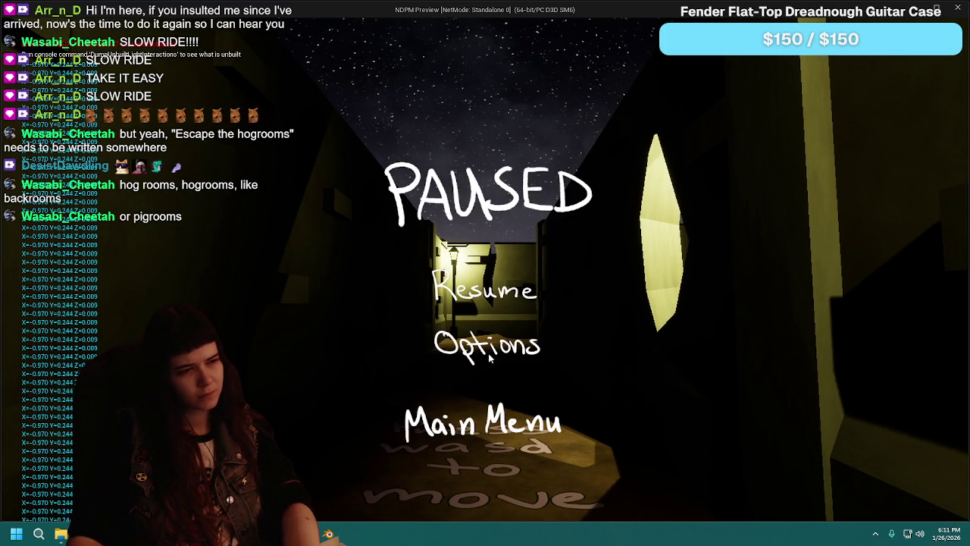
click(490, 356)
click(626, 265)
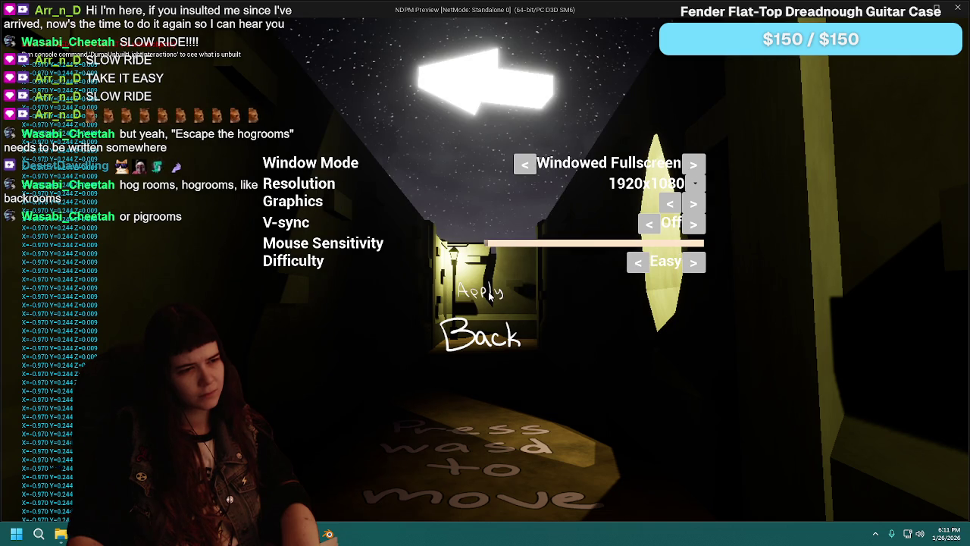
click(490, 296)
click(493, 362)
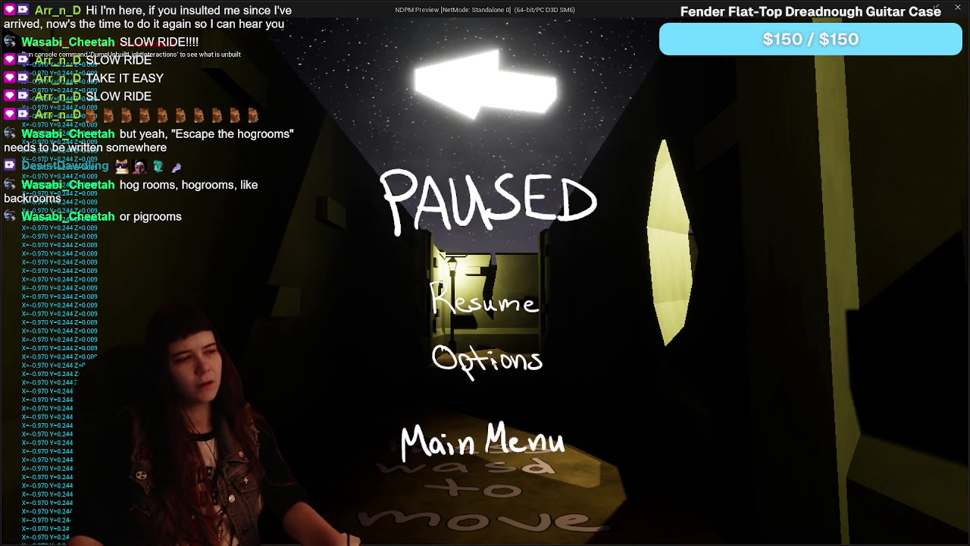
key(Escape)
click(261, 530)
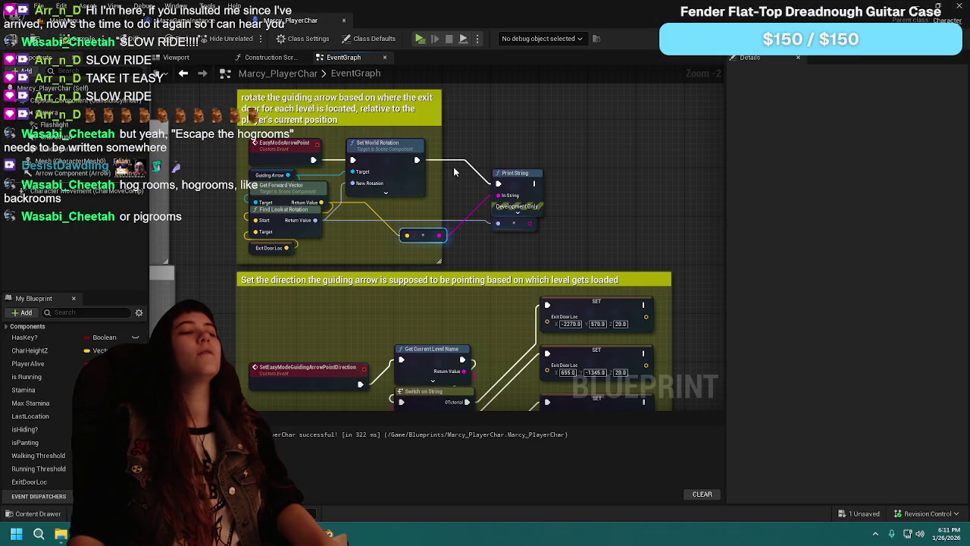
scroll(445, 201, up, 1)
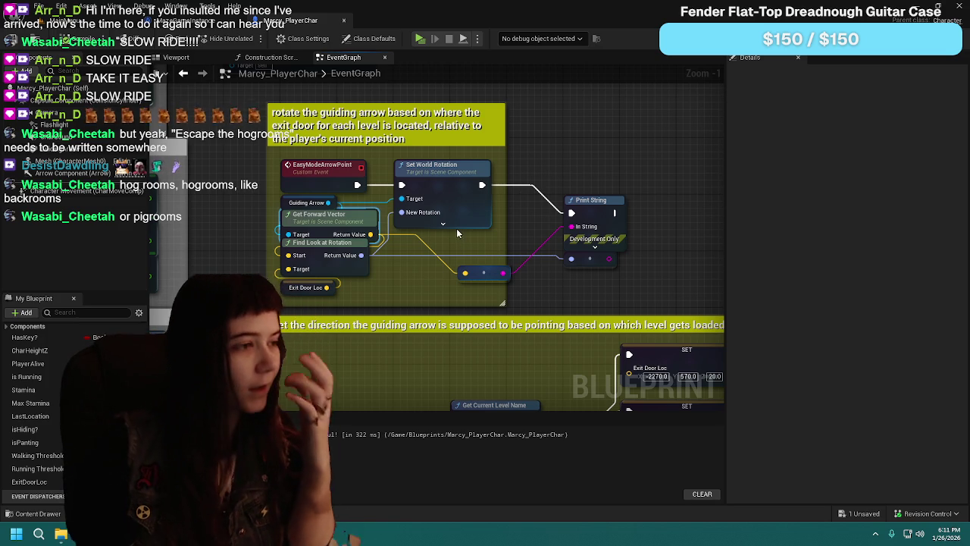
drag(451, 255, 495, 270)
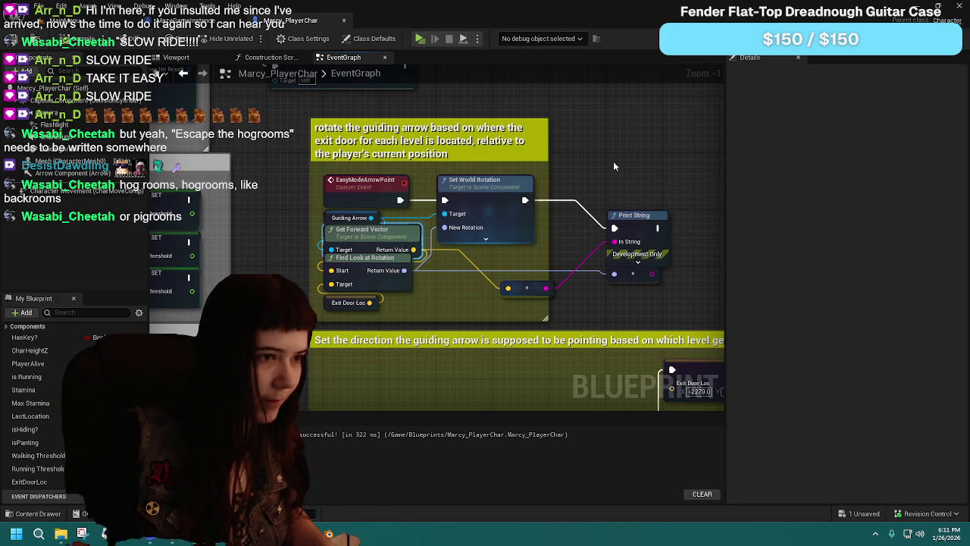
drag(629, 200, 607, 209)
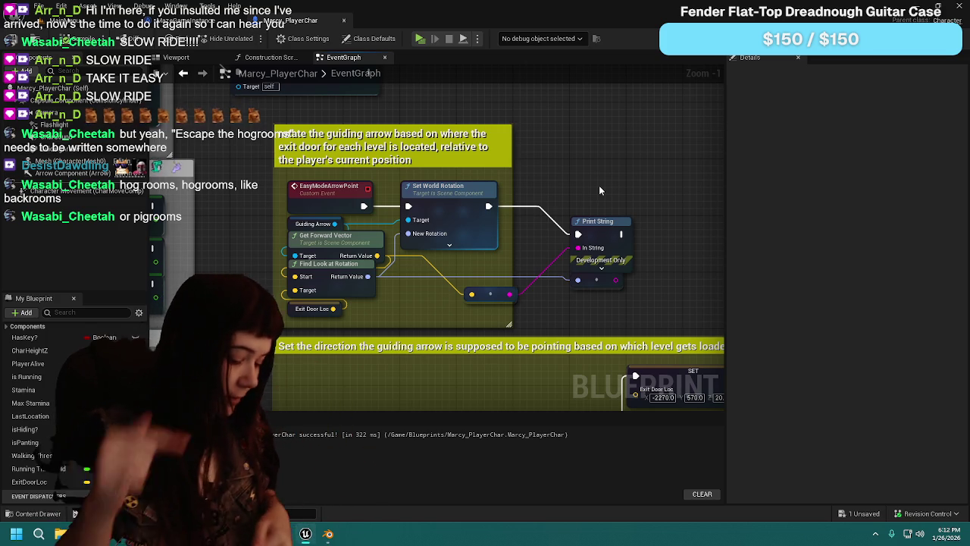
drag(575, 203, 601, 279)
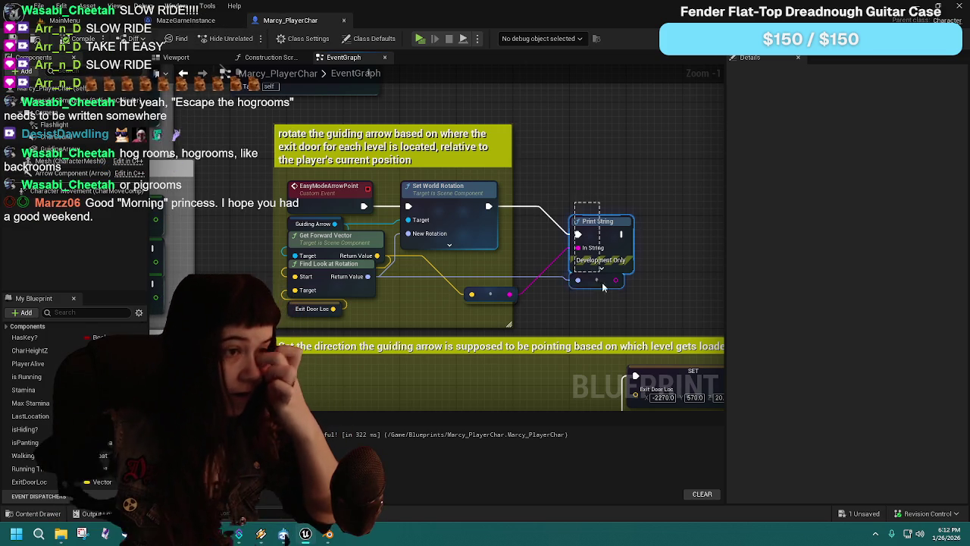
Step: Delete the debug Print String node and its leftover conversion node
key(Delete)
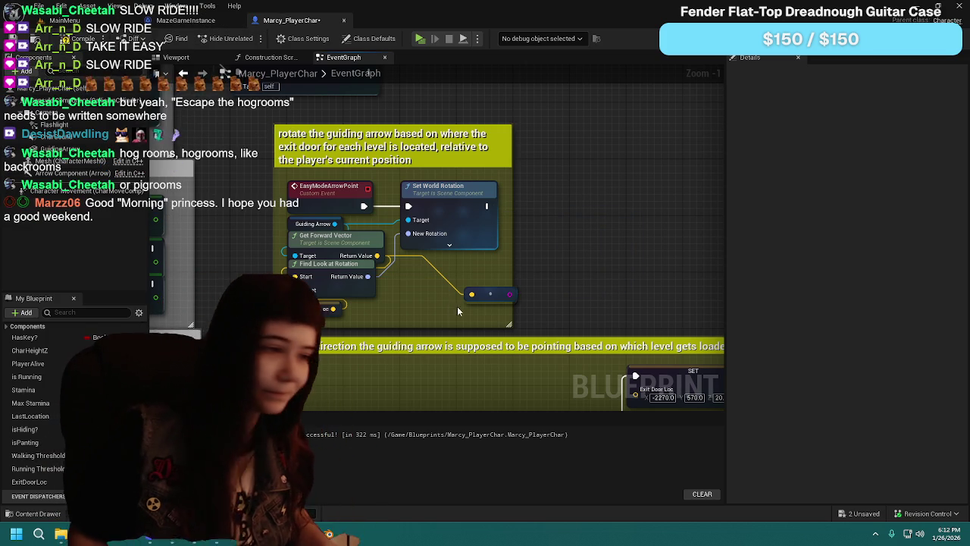
click(490, 294)
key(Delete)
Step: Spread out Set World Rotation, Find Look at Rotation and Exit Door Loc, and move Get Forward Vector lower
mouse_move(446, 192)
mouse_down()
mouse_move(580, 198)
mouse_move(614, 174)
mouse_up()
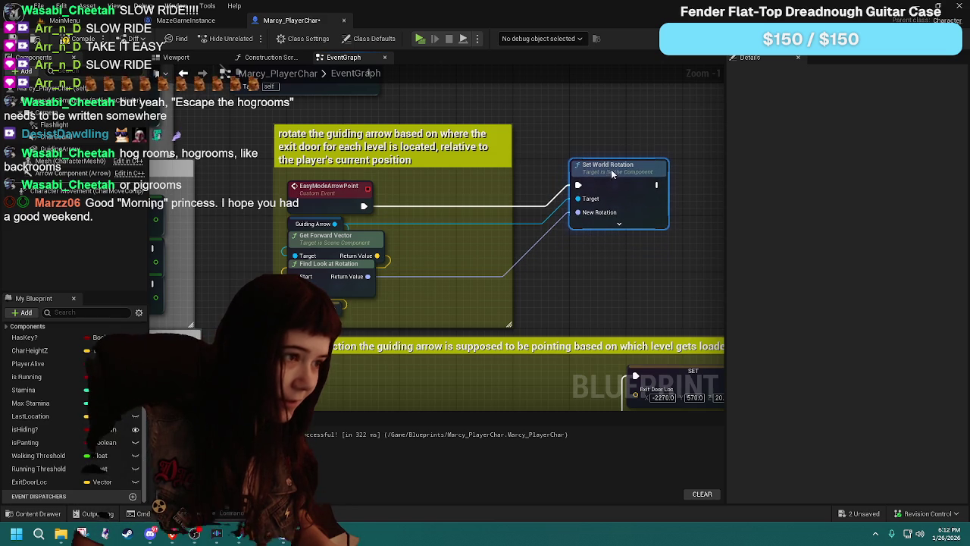
click(338, 241)
mouse_move(328, 260)
mouse_down()
mouse_move(488, 273)
mouse_move(499, 250)
mouse_up()
drag(296, 307, 467, 288)
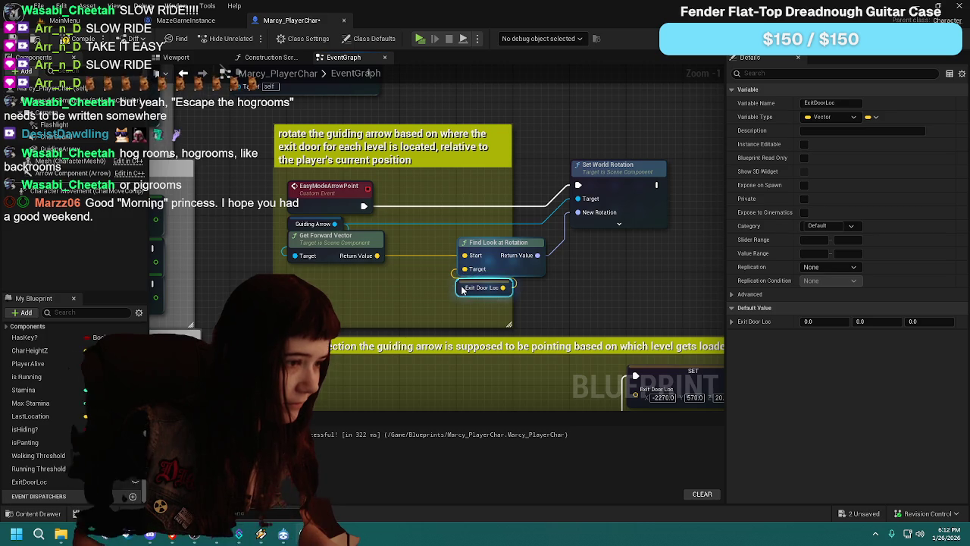
click(409, 294)
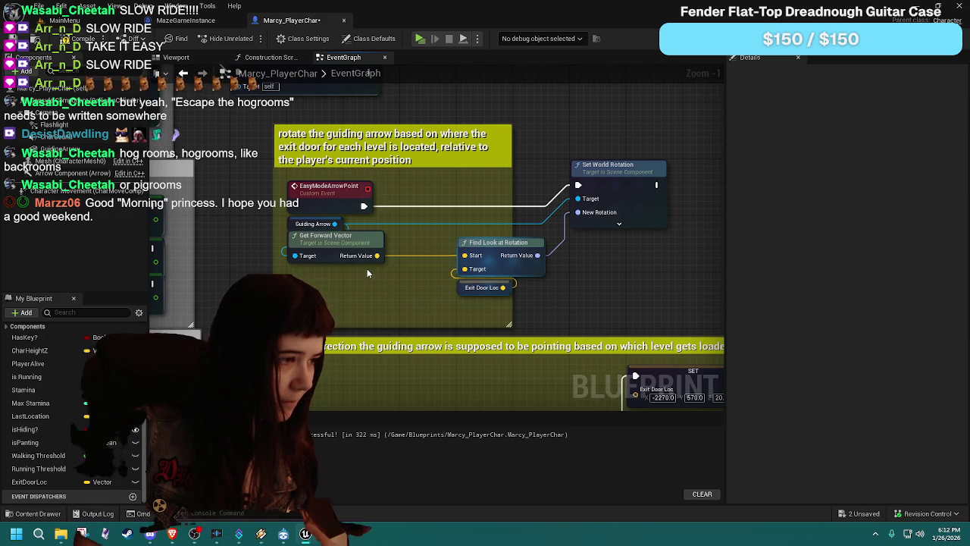
drag(351, 234, 351, 284)
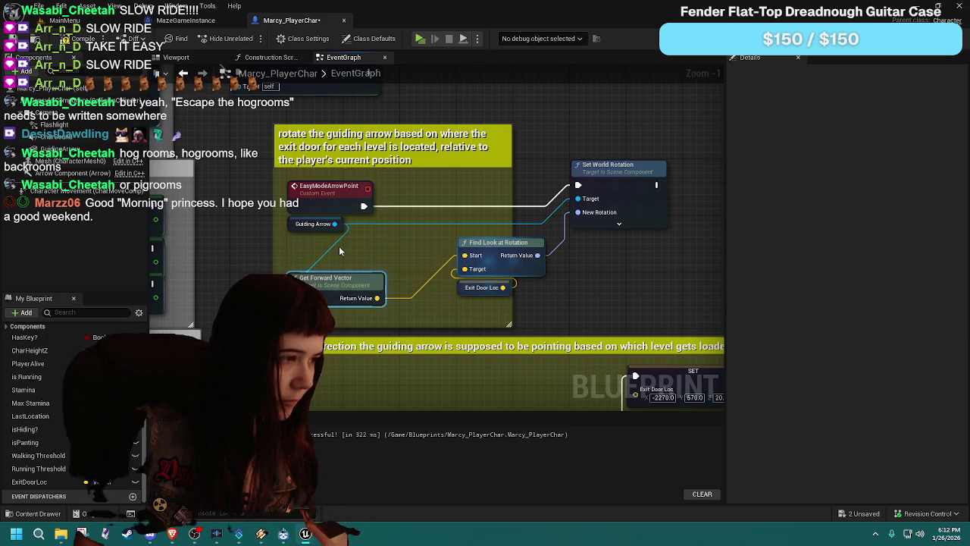
Step: Review the Mesh and Character Movement components in the Viewport, then inspect the Guiding Arrow reference
click(56, 161)
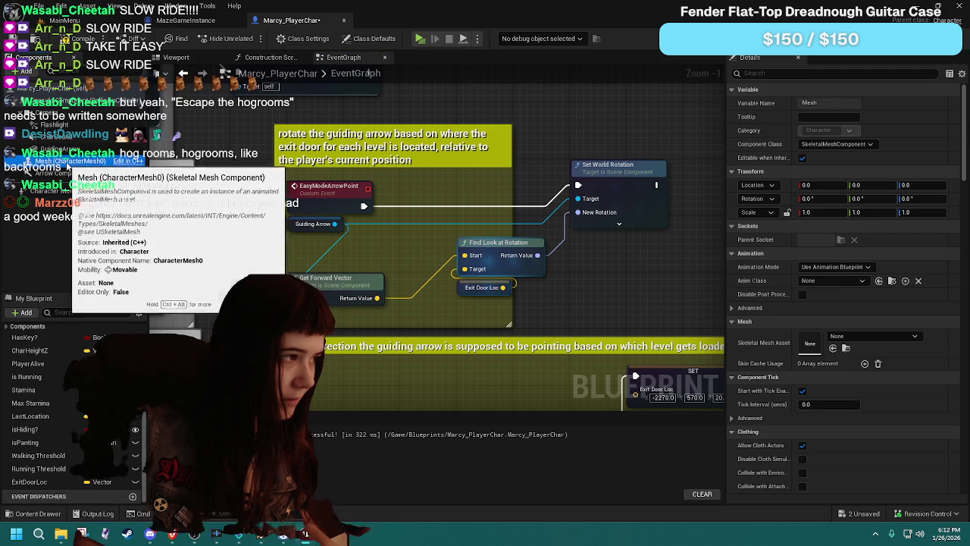
click(176, 58)
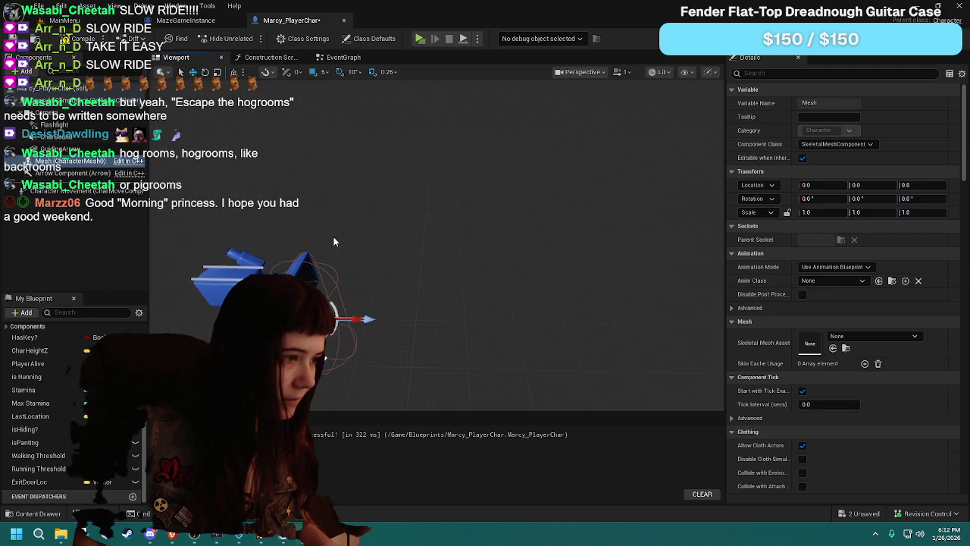
key(Up)
key(Up)
key(Down)
key(Down)
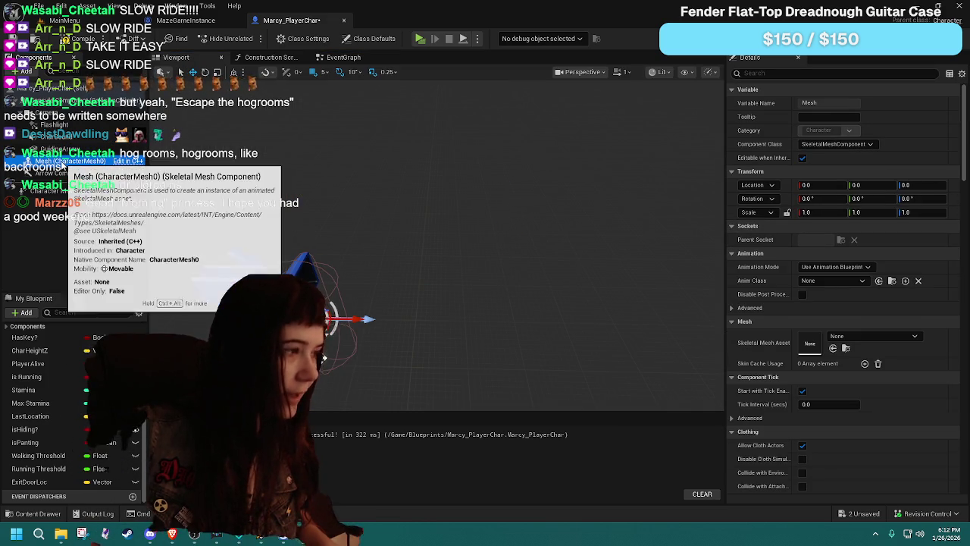
key(Down)
key(Down)
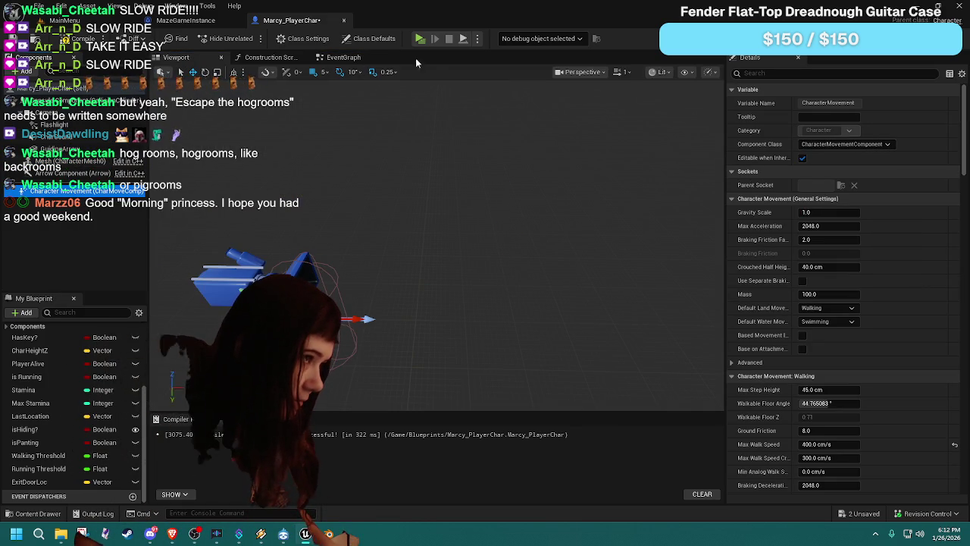
click(328, 59)
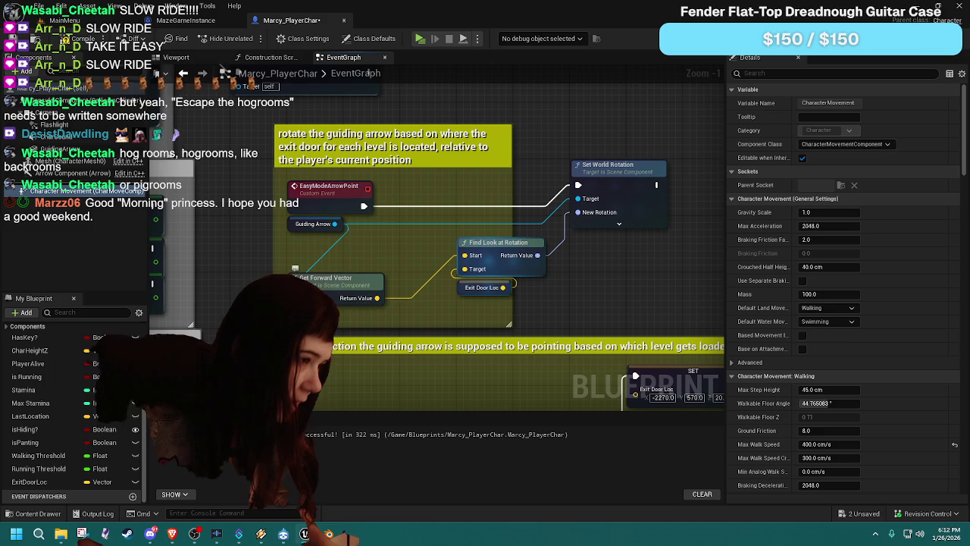
click(297, 224)
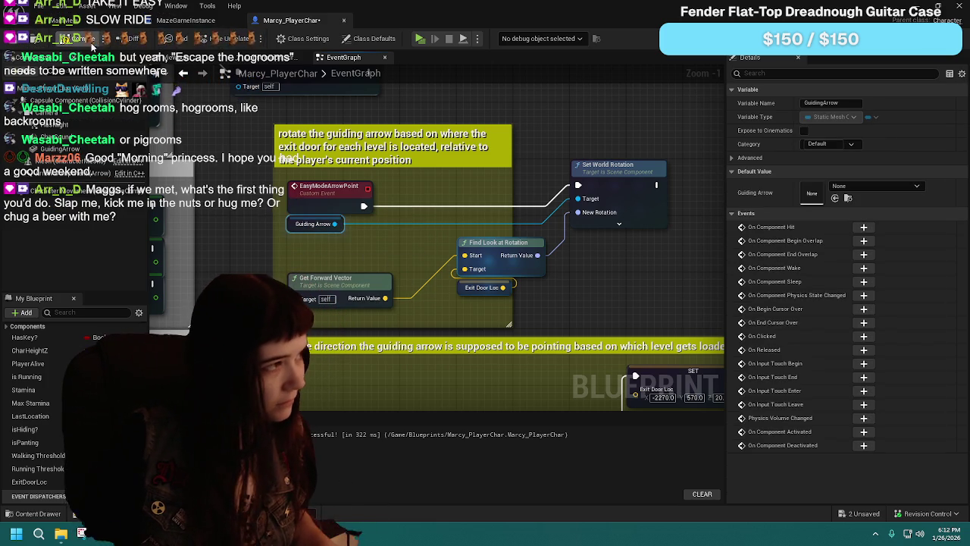
Step: Compile the blueprint to reveal the missing Target error, then check the Capsule and Mesh components
click(6, 38)
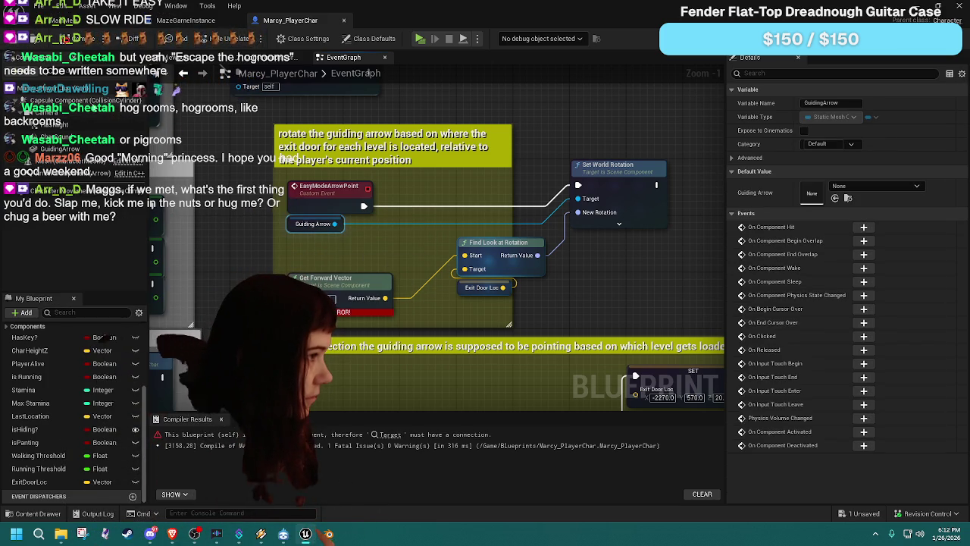
click(181, 58)
click(75, 100)
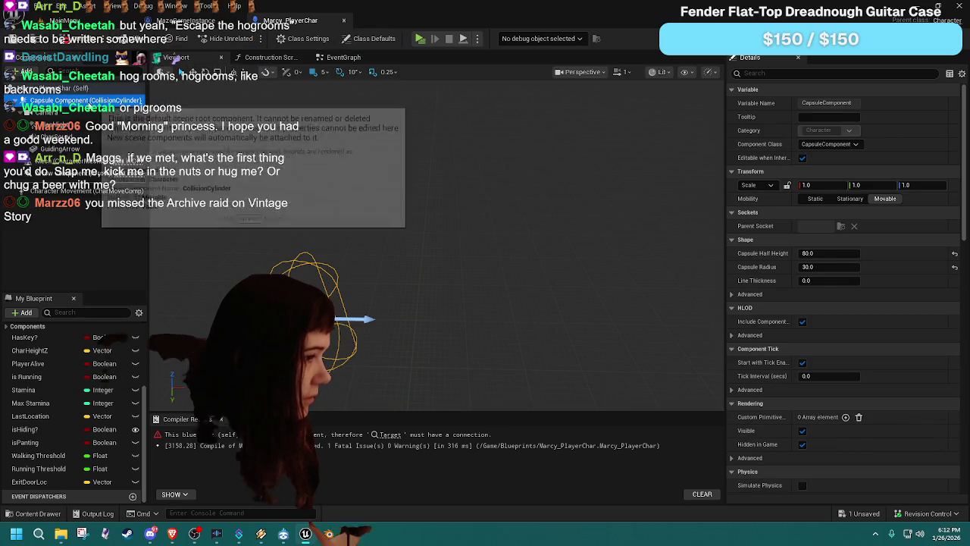
click(84, 158)
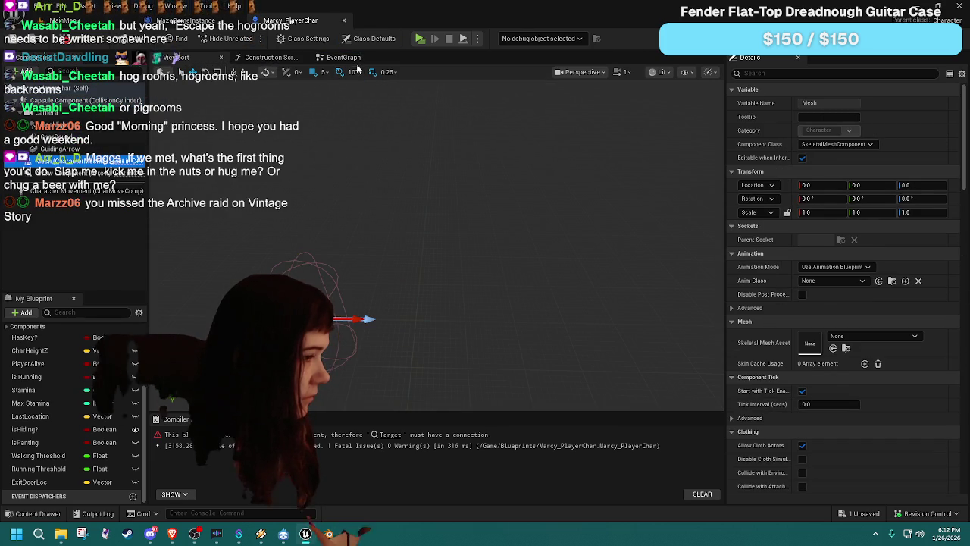
click(343, 57)
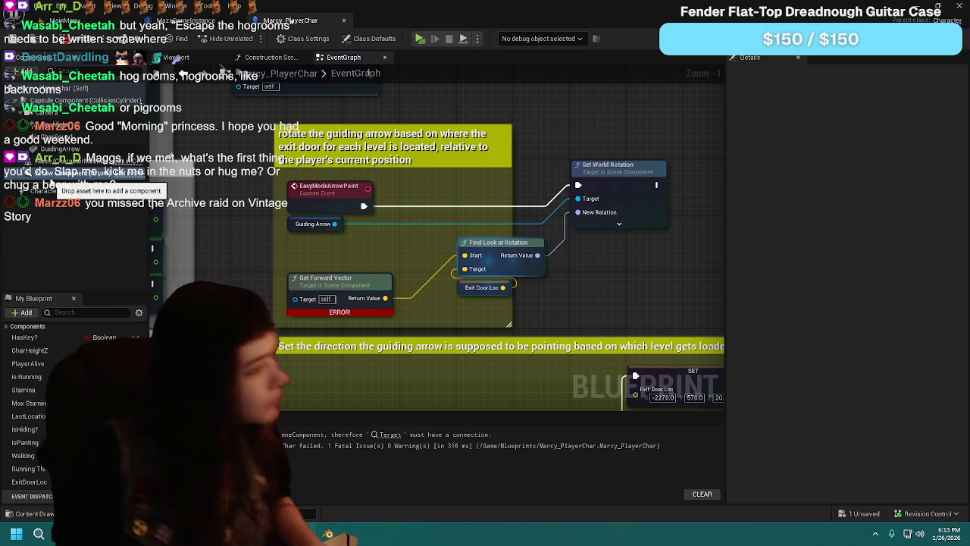
Step: After checking Character Movement, add a Mesh component getter to the graph above Get Forward Vector
click(176, 57)
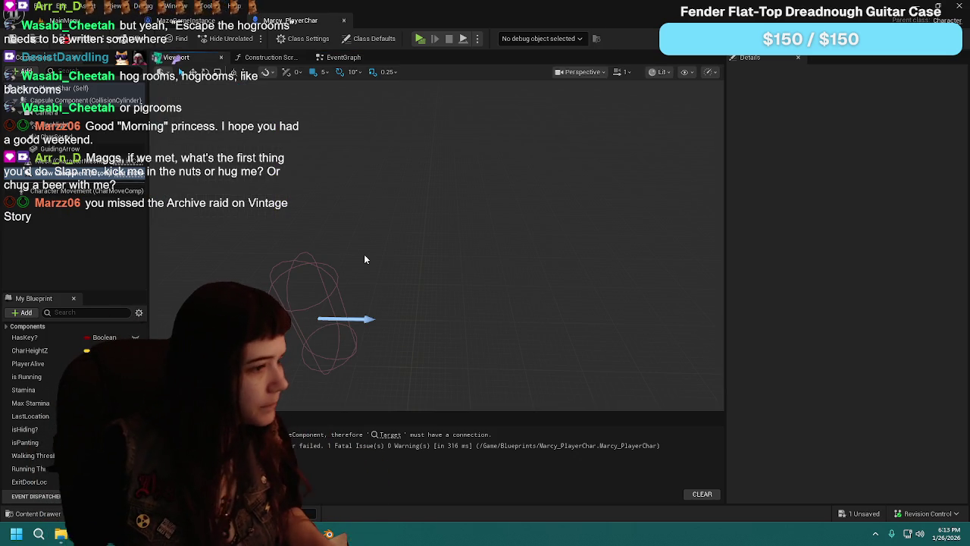
click(83, 190)
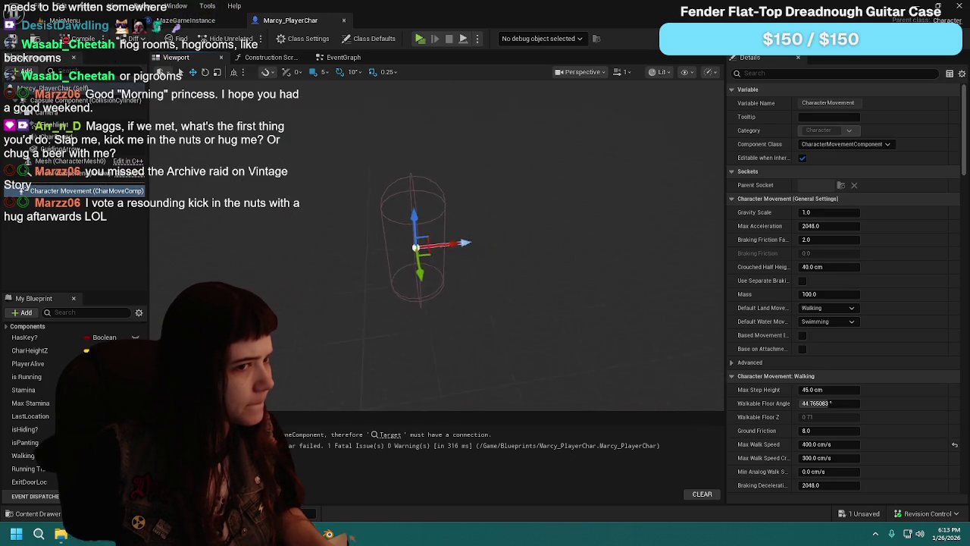
drag(315, 163, 315, 163)
click(341, 58)
click(72, 162)
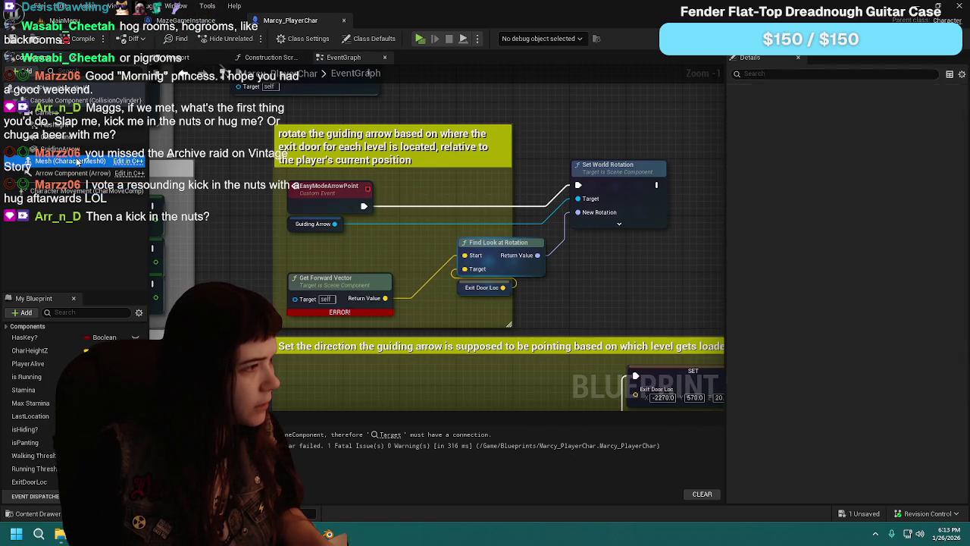
mouse_move(72, 162)
mouse_down()
mouse_move(284, 271)
mouse_move(288, 254)
mouse_move(302, 299)
mouse_up()
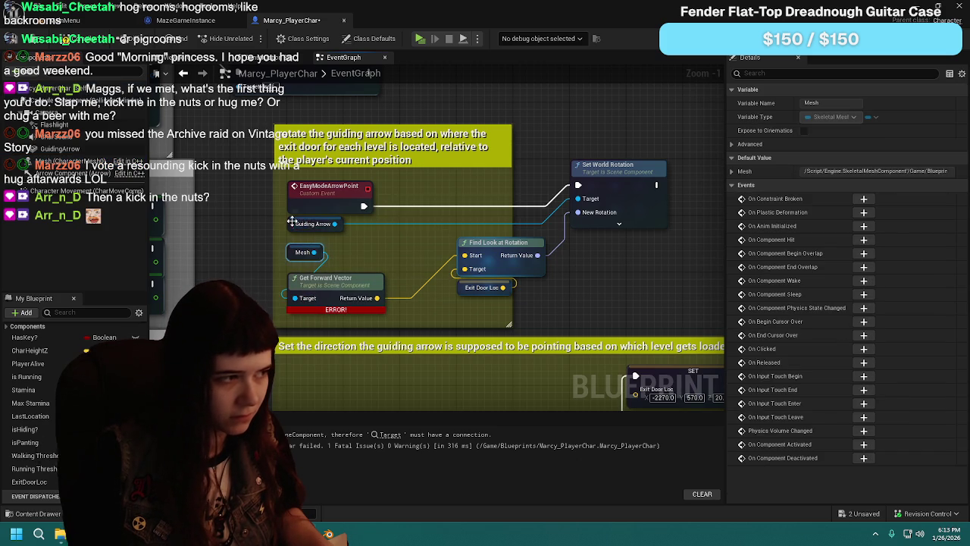
Step: Wire Mesh into Get Forward Vector's Target, then inspect the GuidingArrow component in the preview
click(297, 223)
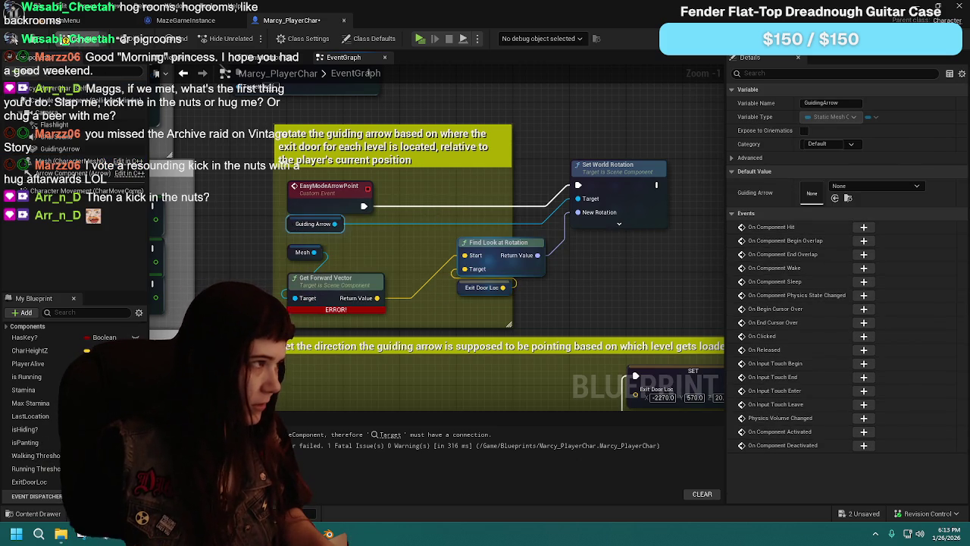
click(69, 20)
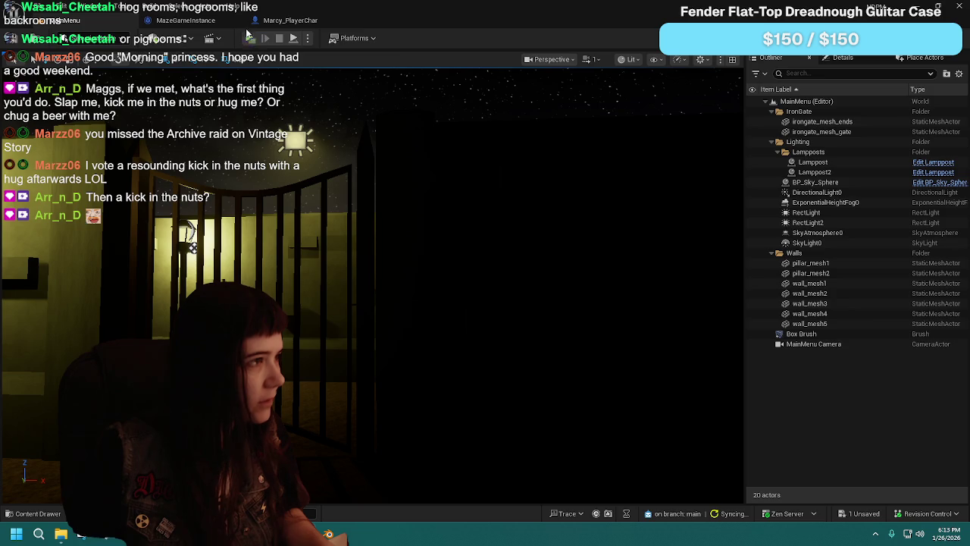
click(290, 20)
click(224, 56)
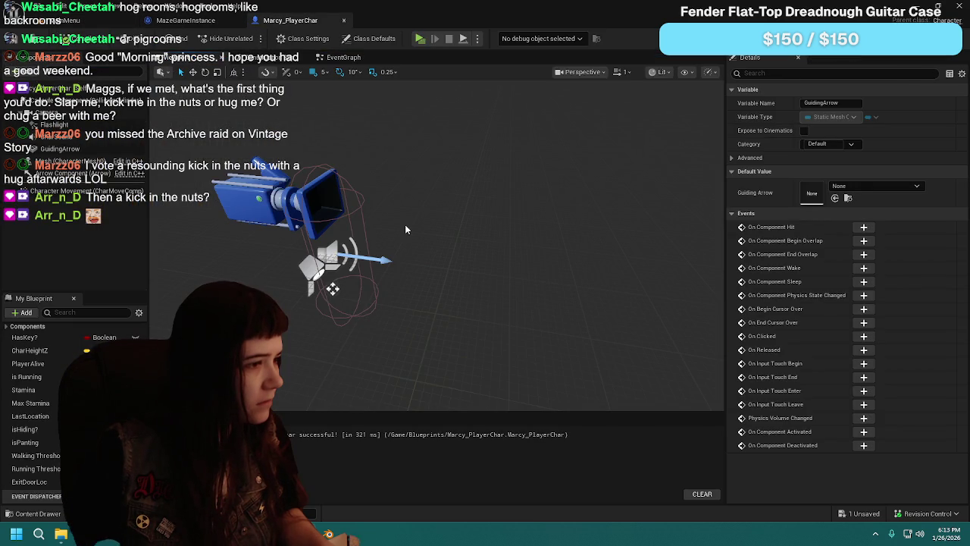
click(67, 149)
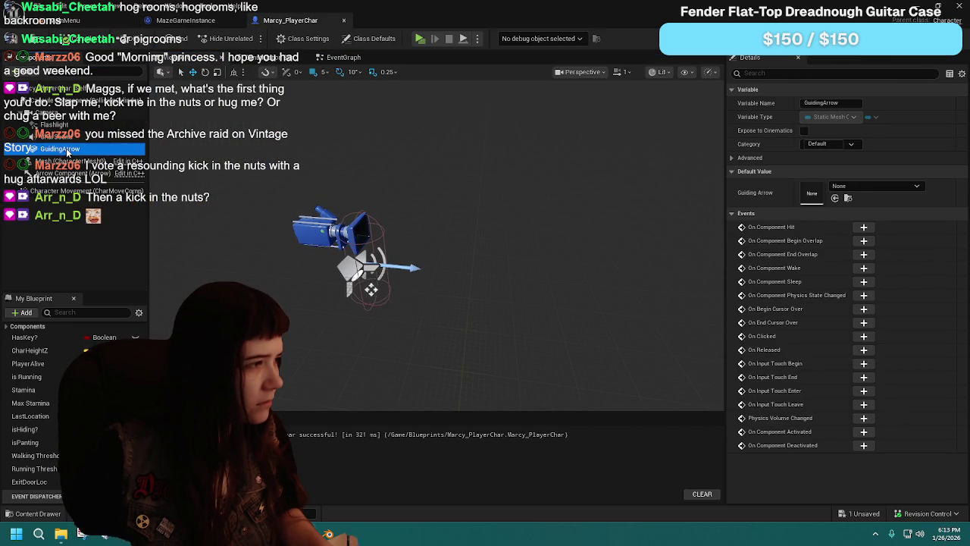
mouse_move(463, 189)
mouse_down()
mouse_move(447, 191)
mouse_move(531, 191)
mouse_move(470, 191)
mouse_move(523, 191)
mouse_move(477, 191)
mouse_move(489, 191)
mouse_up()
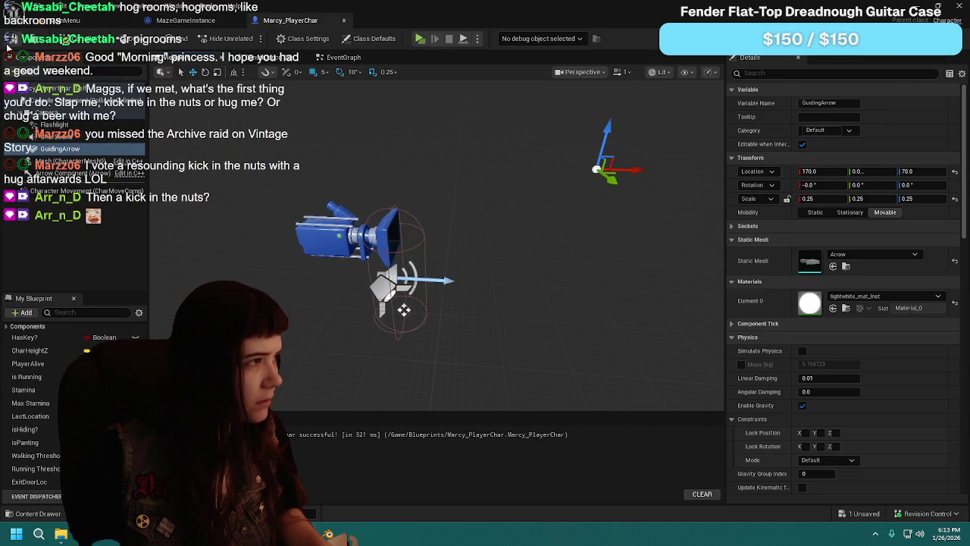
click(344, 57)
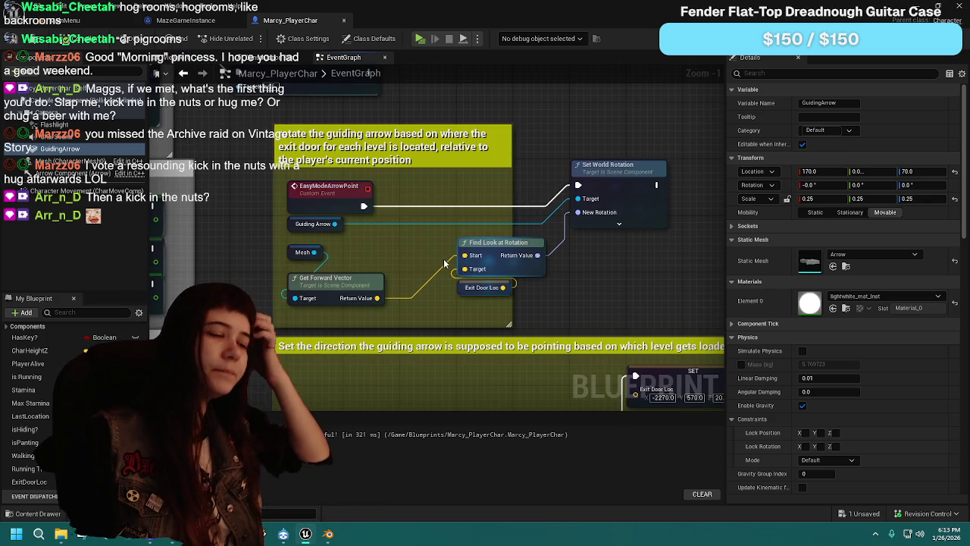
Step: Pull Find Look at Rotation, Exit Door Loc and Set World Rotation closer to the other nodes
drag(452, 267, 523, 296)
drag(486, 254, 431, 254)
drag(628, 173, 590, 187)
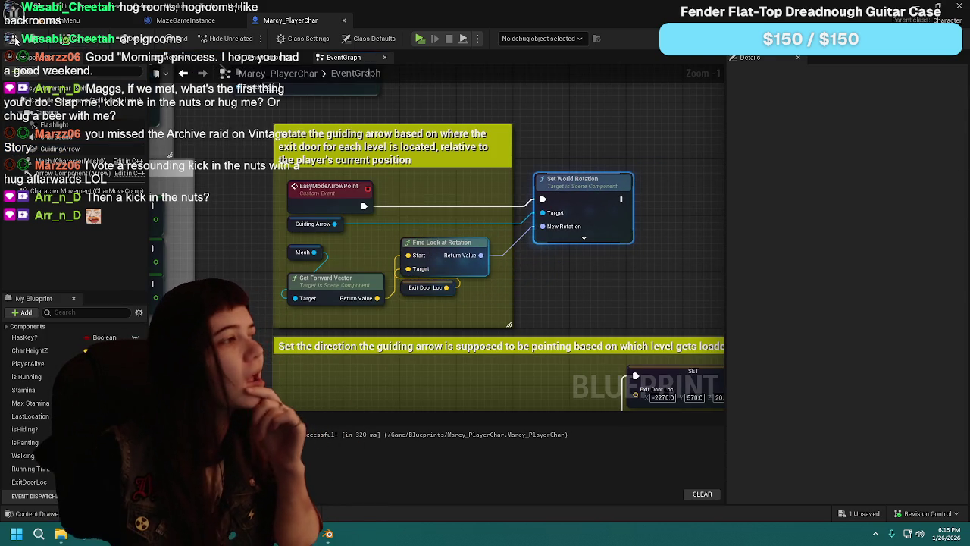
click(72, 20)
Step: Launch a standalone play-test, start a new game, and switch difficulty to Easy from the pause menu
click(250, 38)
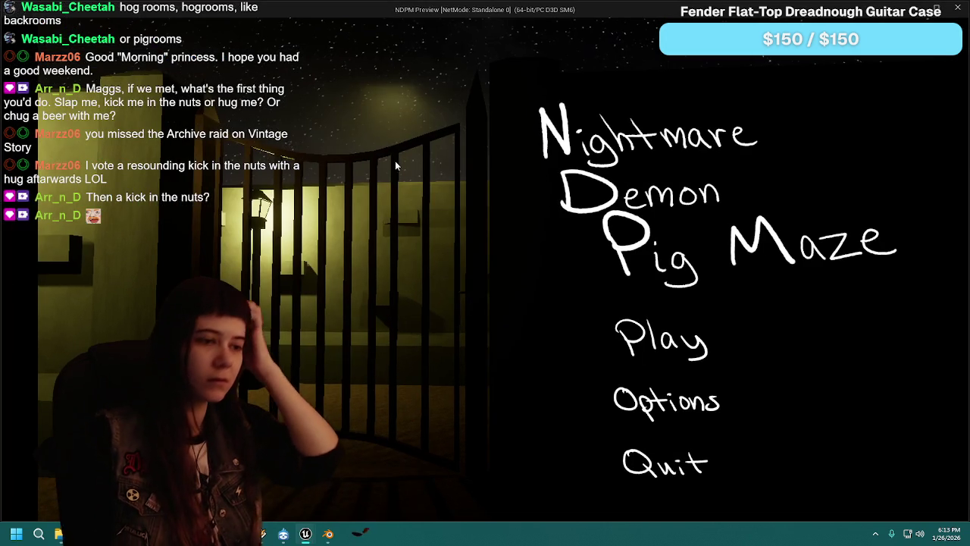
click(661, 338)
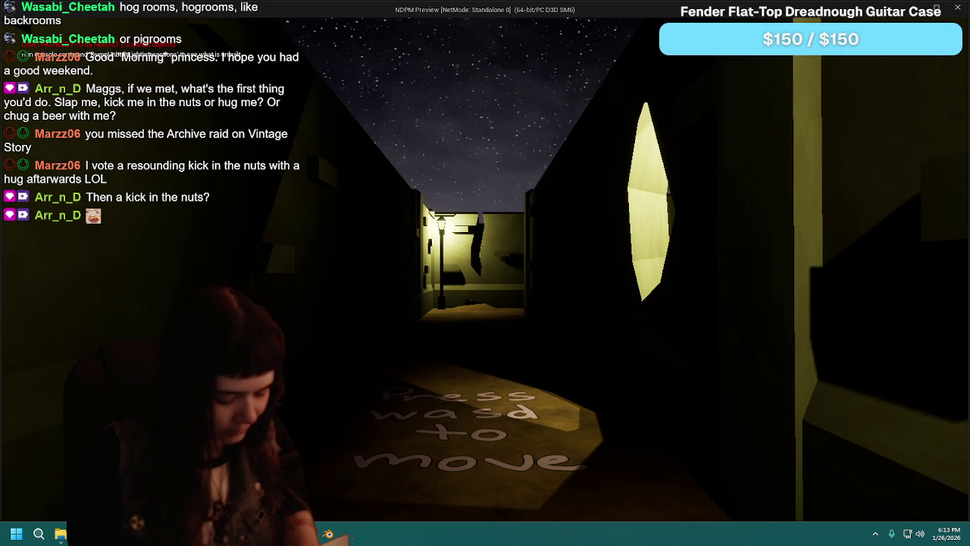
key(Escape)
click(512, 337)
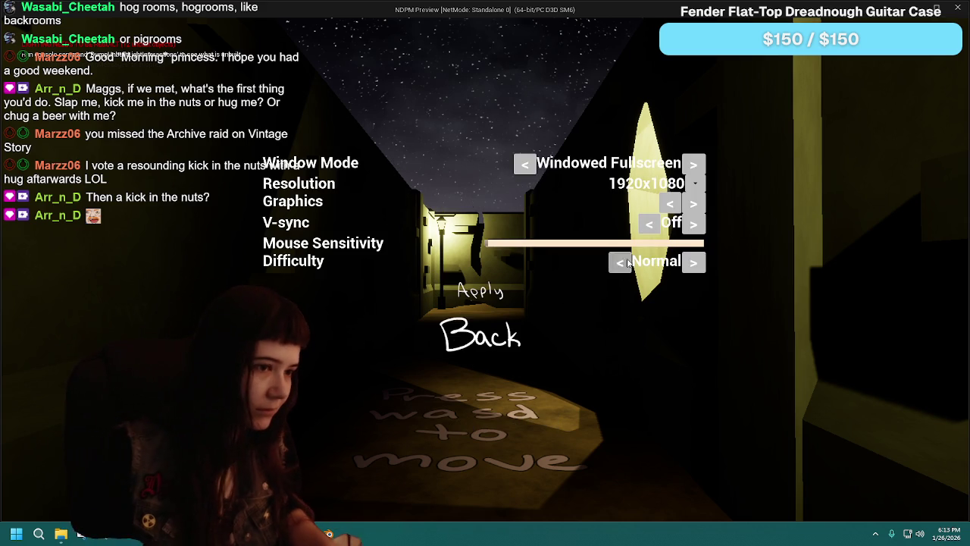
click(628, 262)
click(493, 361)
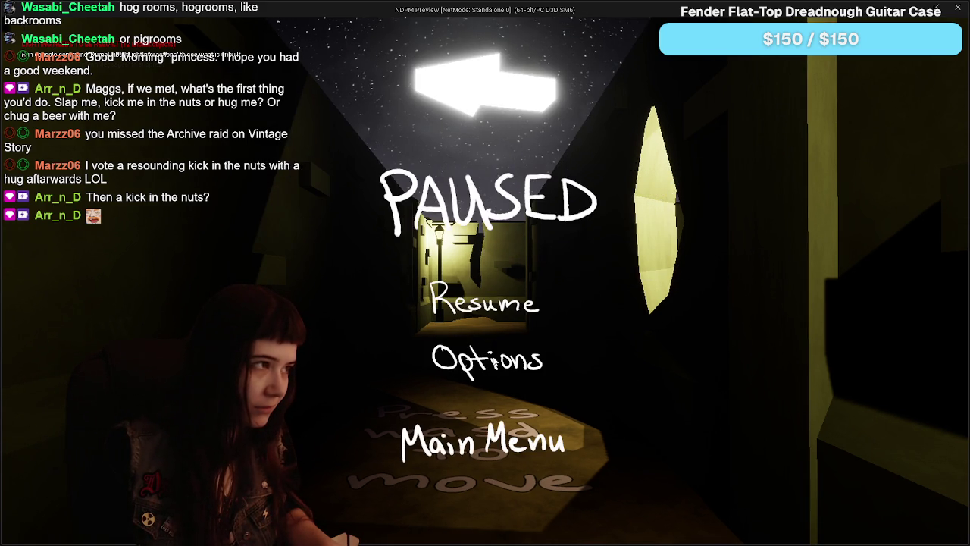
click(497, 313)
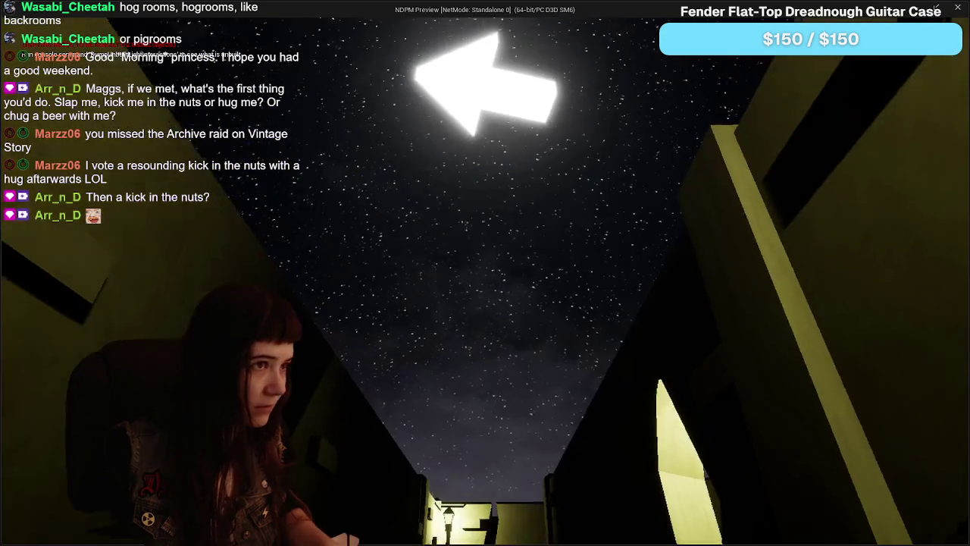
Step: Walk down the alley, quit the game, and open the MazeGameInstance blueprint
key(w)
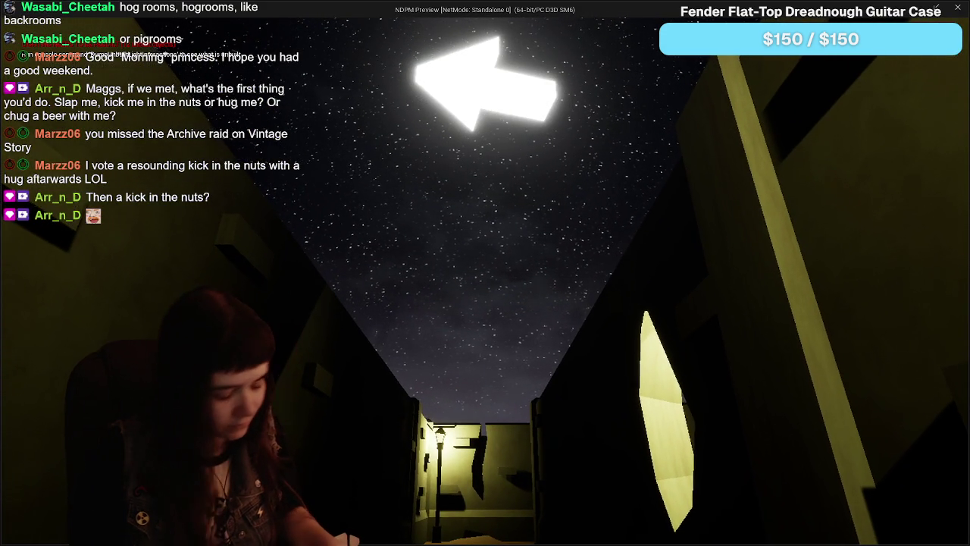
key(alt+F4)
click(217, 20)
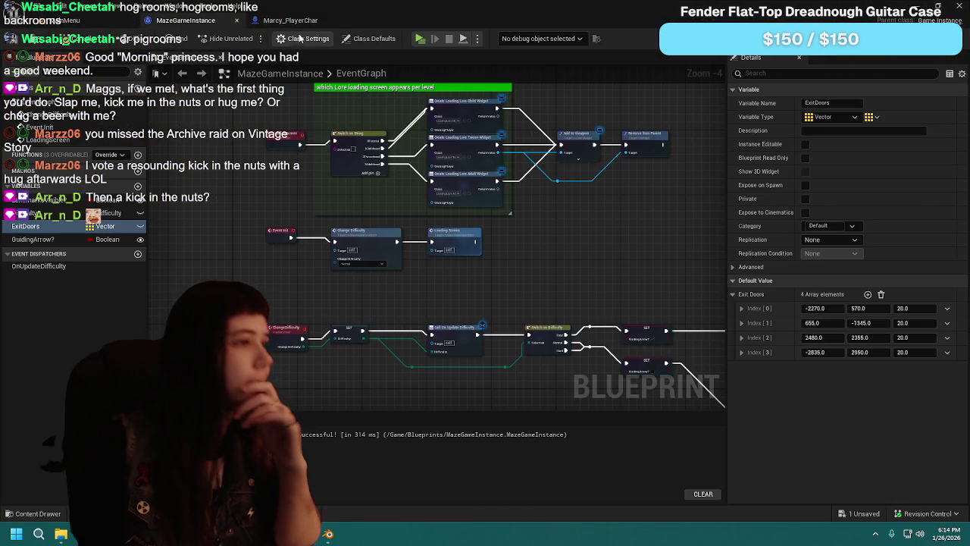
Step: Nudge the Mesh node lower and browse the mesh, camera, flashlight and sound components
click(288, 20)
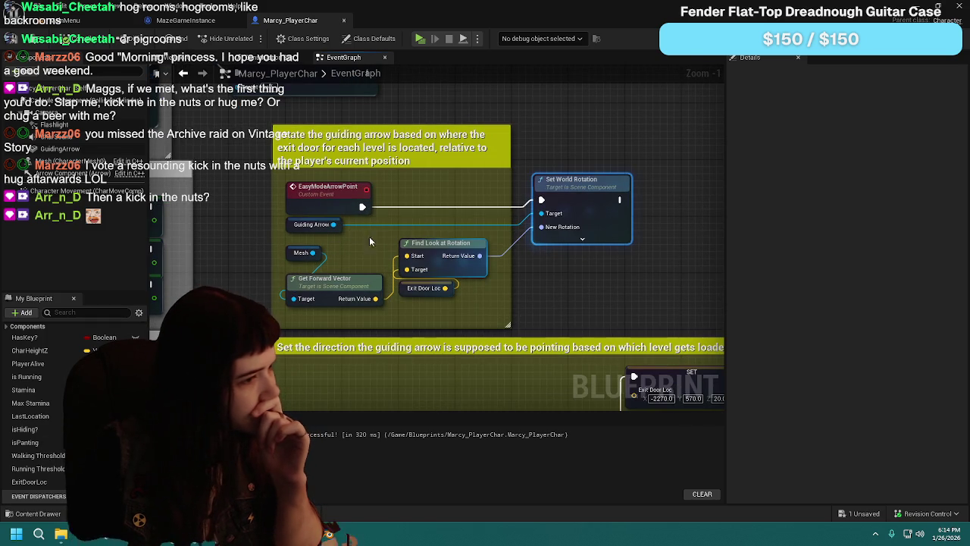
drag(290, 256, 290, 262)
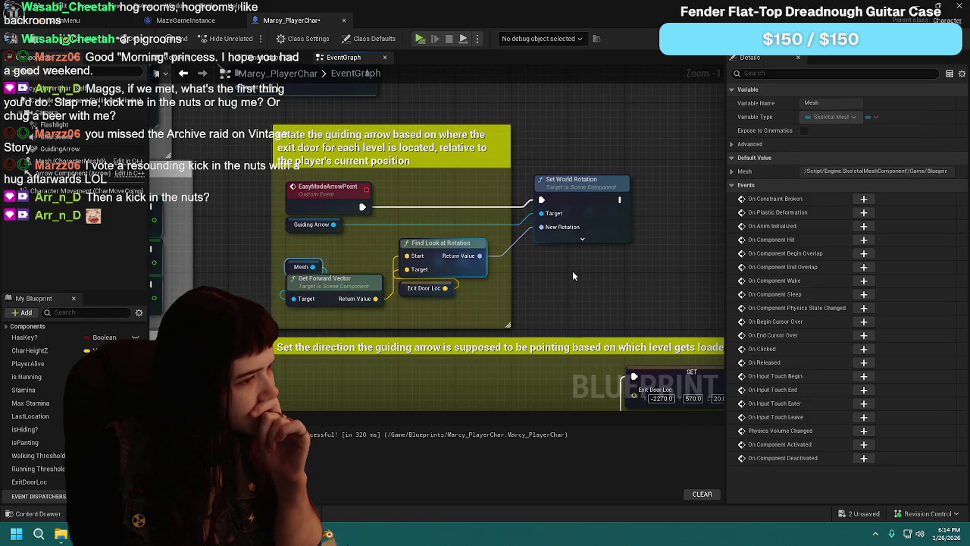
click(197, 59)
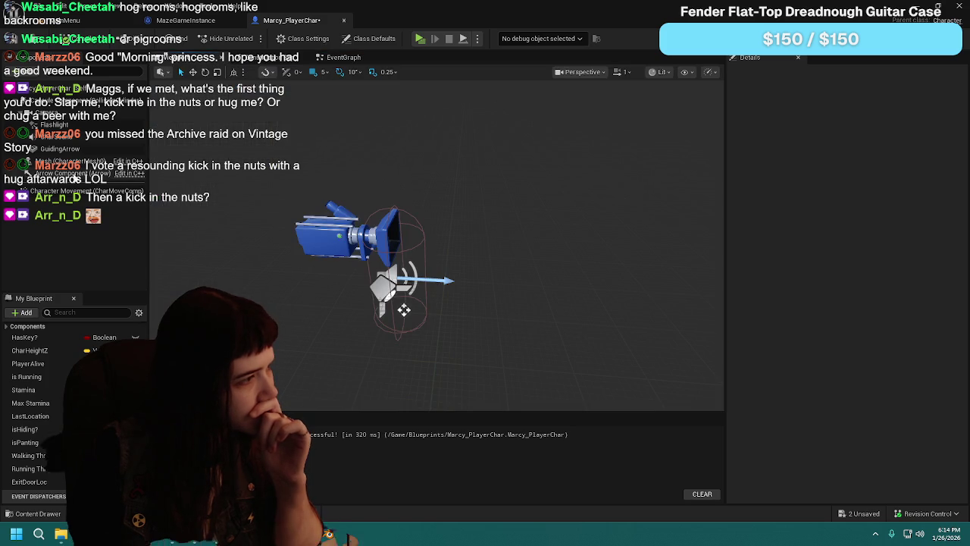
click(125, 163)
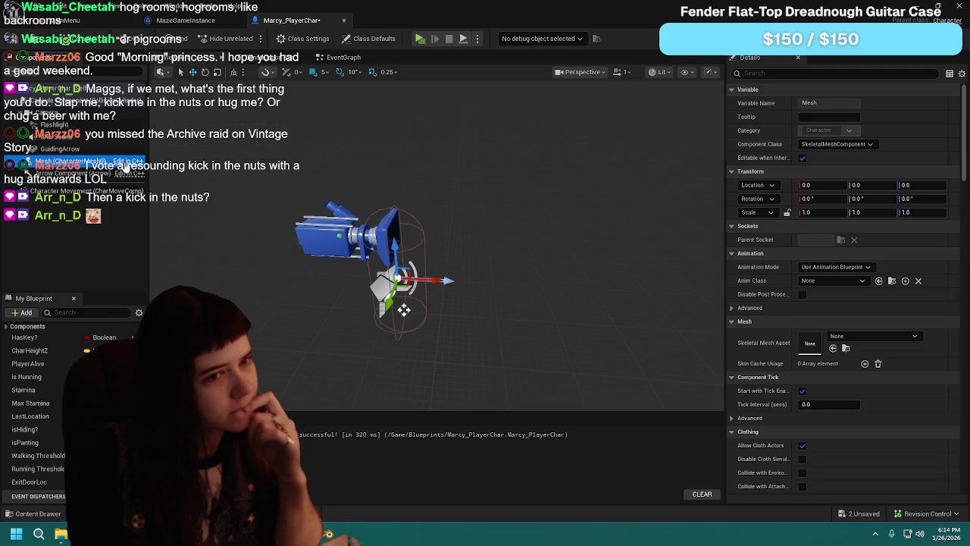
click(57, 114)
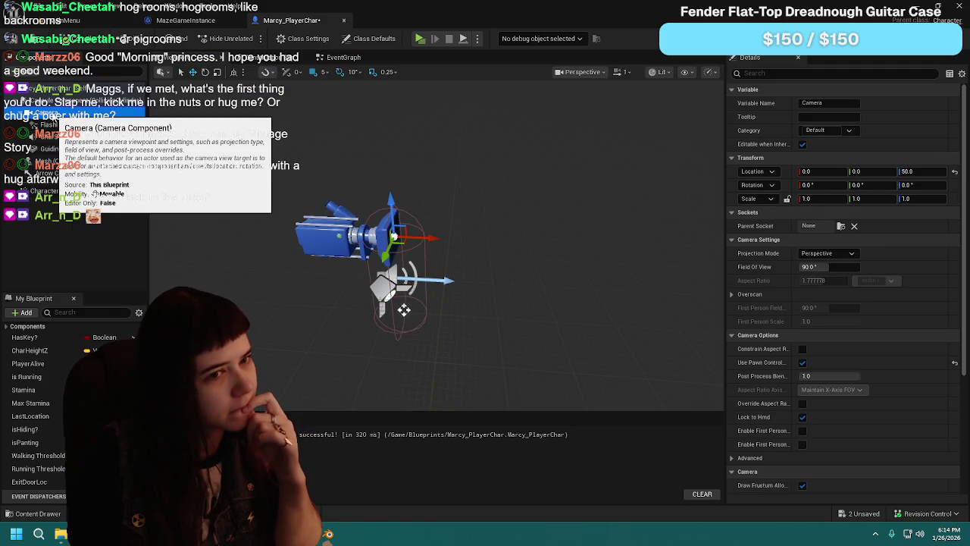
click(57, 126)
click(62, 137)
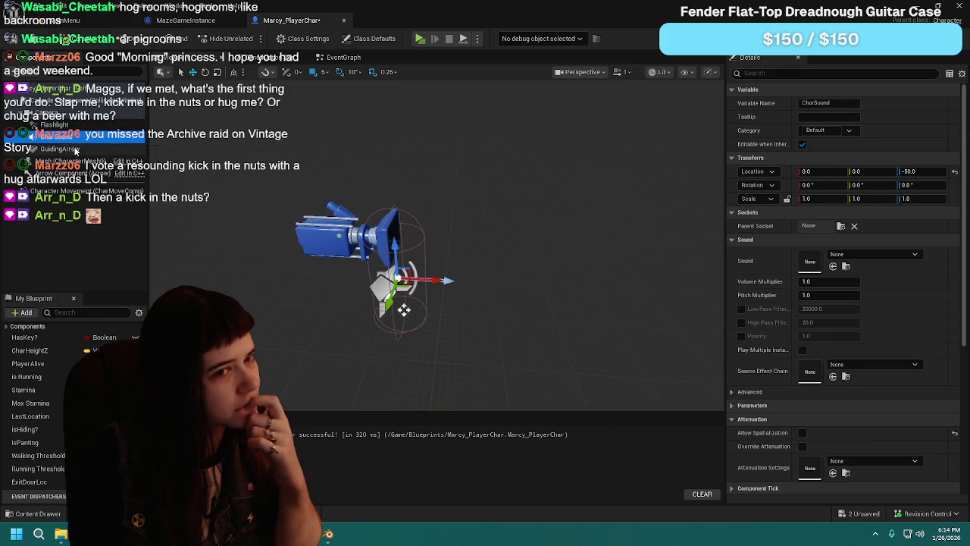
Step: Tick Rendering > Visible on GuidingArrow and save the blueprint
click(73, 149)
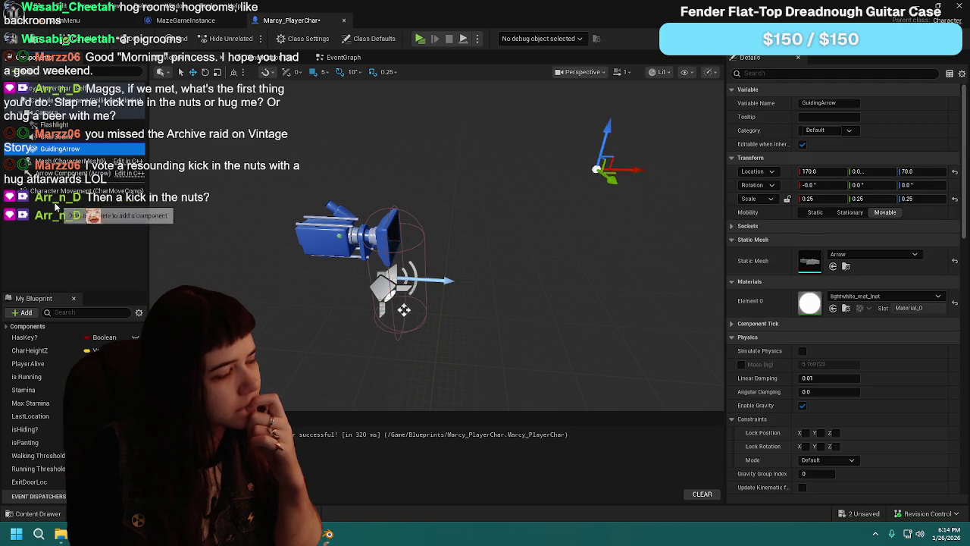
scroll(803, 354, down, 12)
scroll(802, 354, down, 6)
click(802, 376)
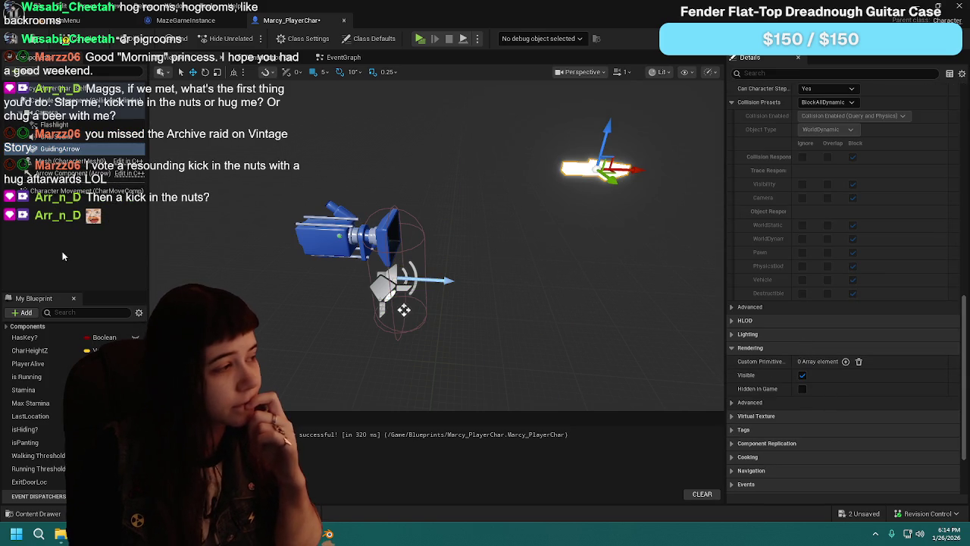
key(ctrl+s)
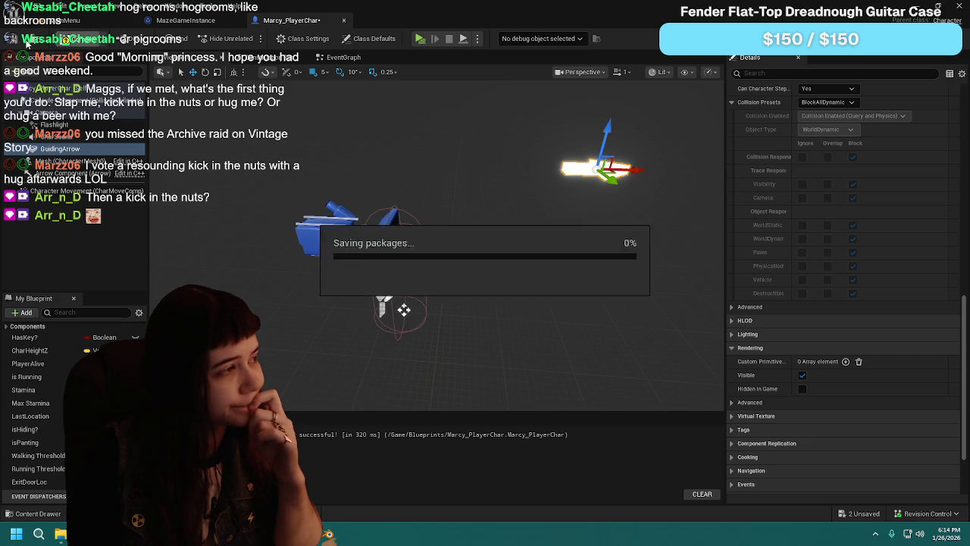
Step: Widen the arrow-rotation comment box around Set World Rotation and save the blueprint
click(339, 62)
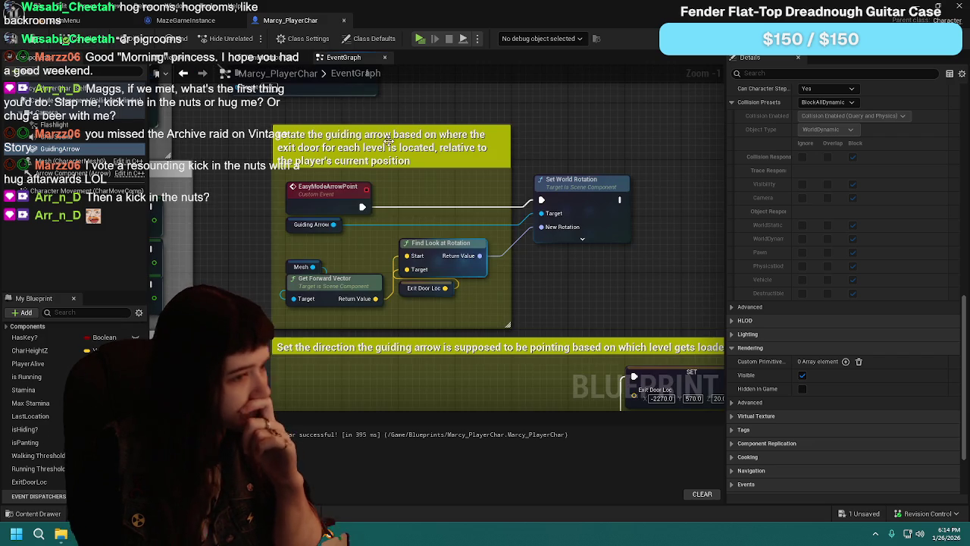
click(565, 187)
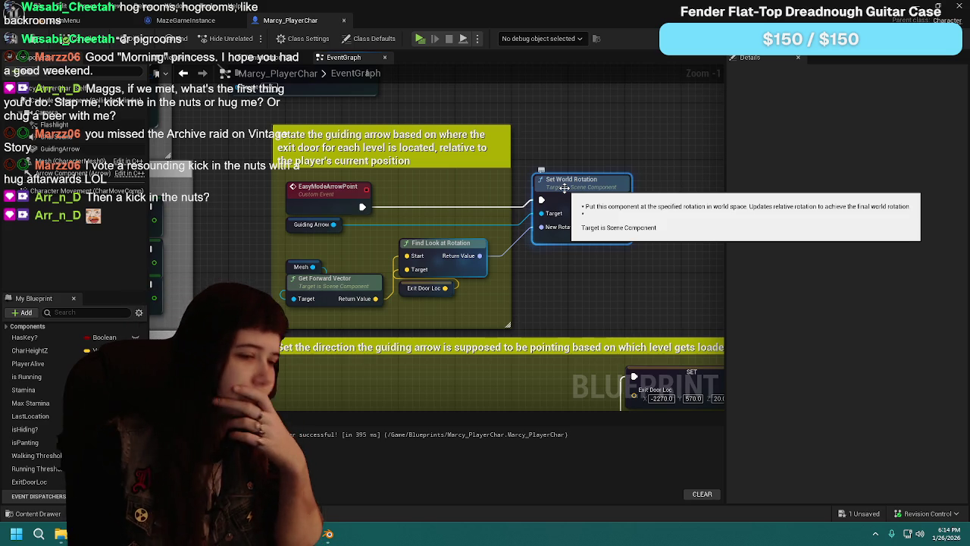
click(91, 22)
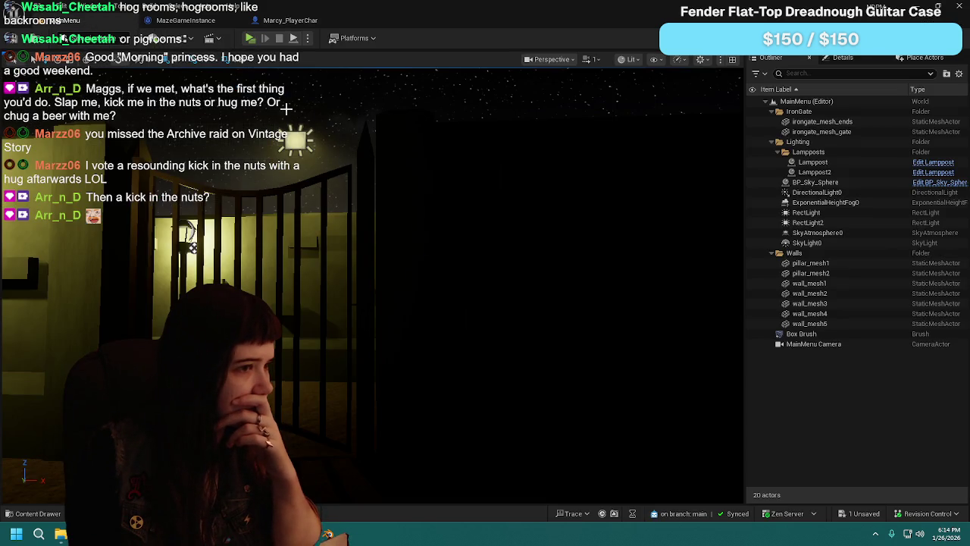
click(292, 21)
drag(511, 175, 641, 188)
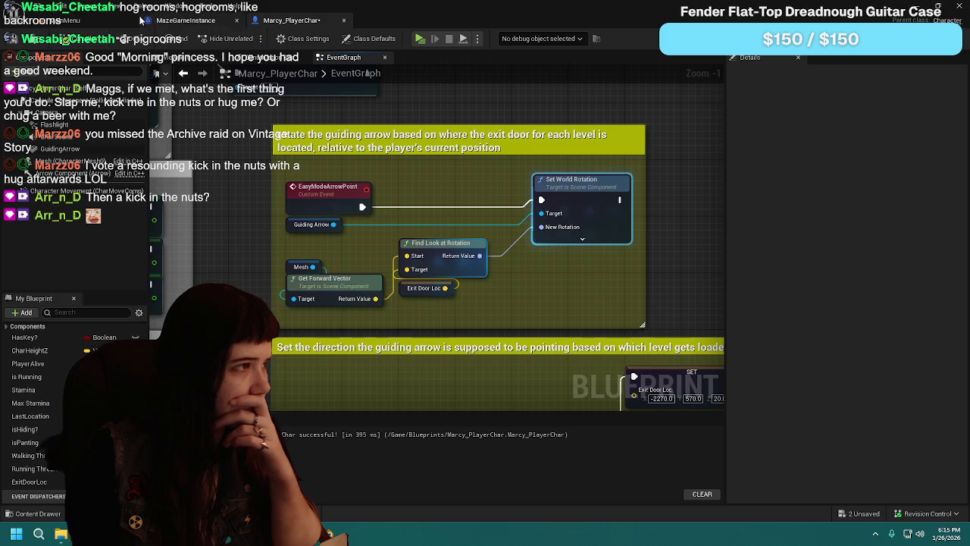
key(ctrl+s)
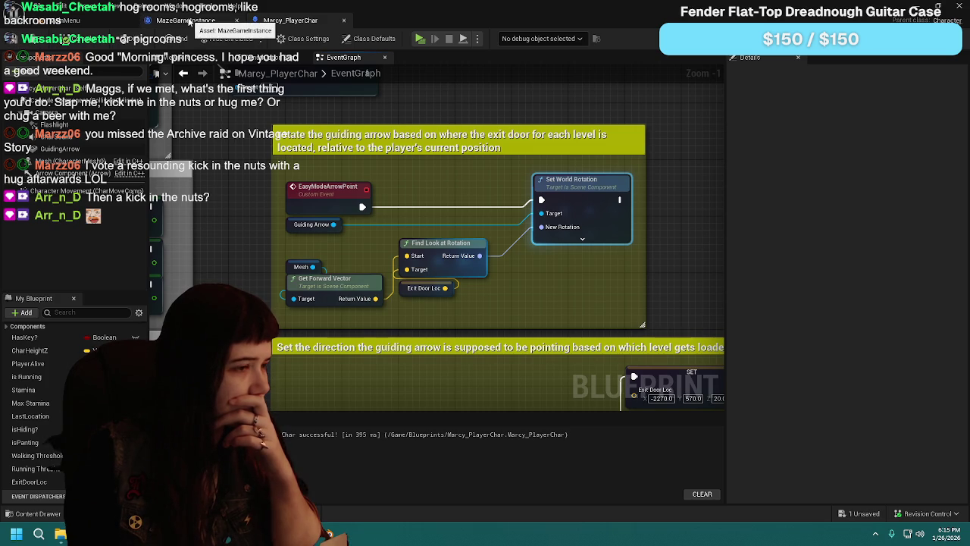
Step: Untick Visible on GuidingArrow so it is hidden by default, then reselect it
click(164, 58)
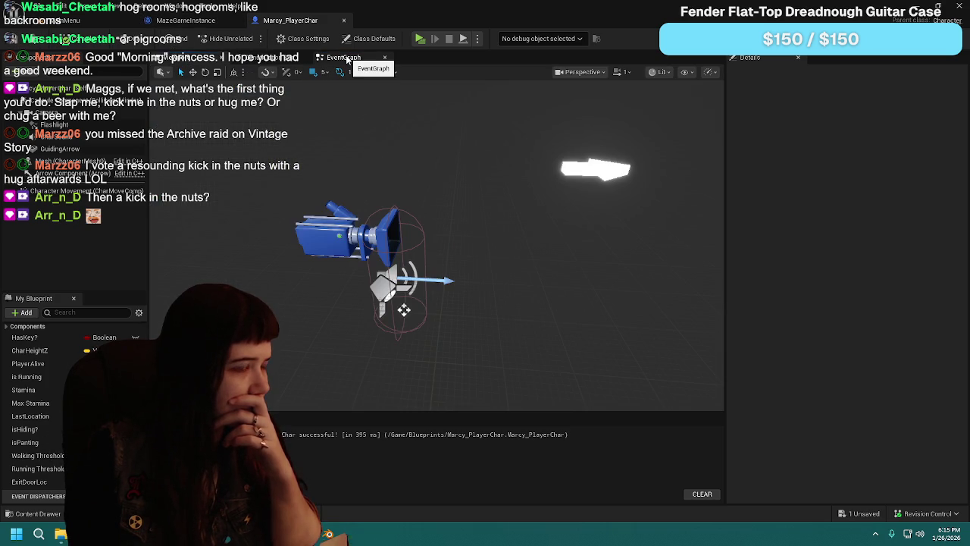
click(595, 168)
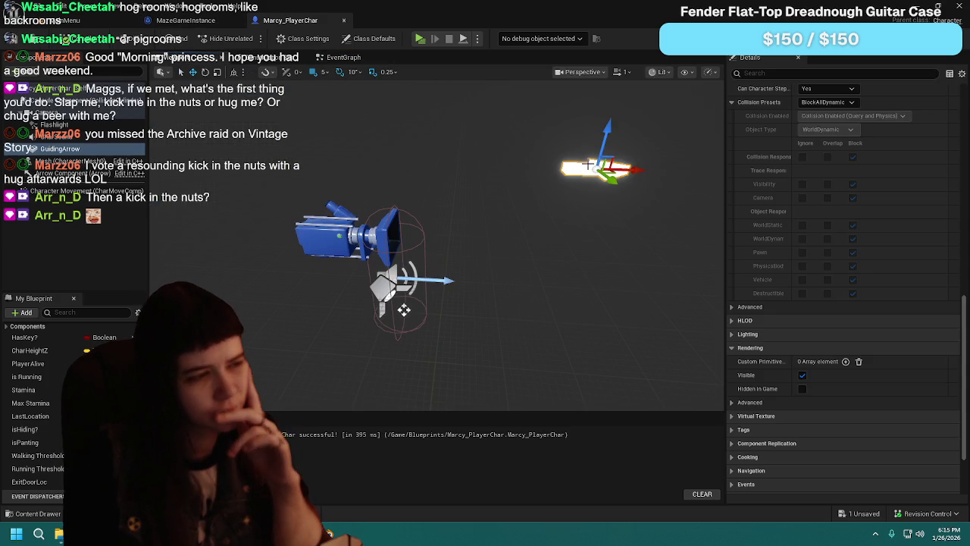
click(802, 375)
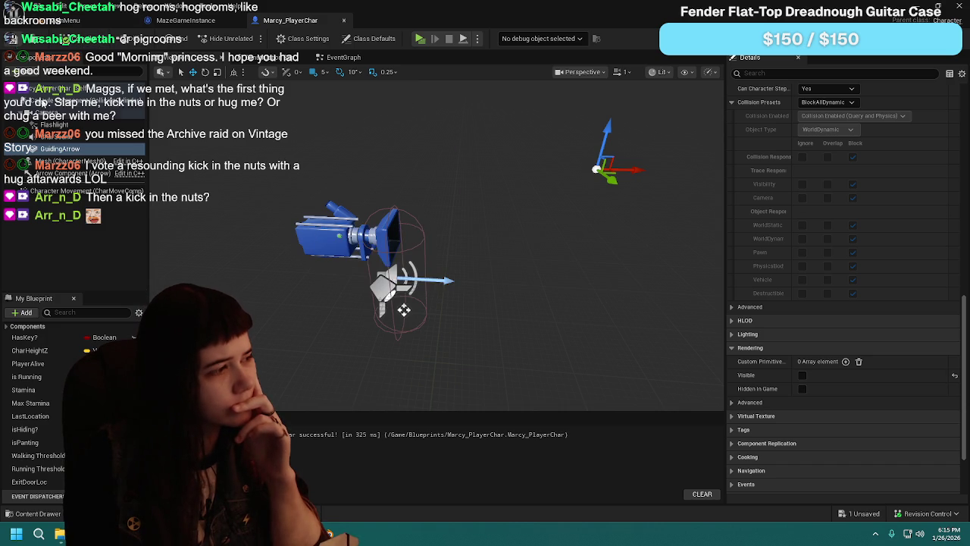
click(85, 234)
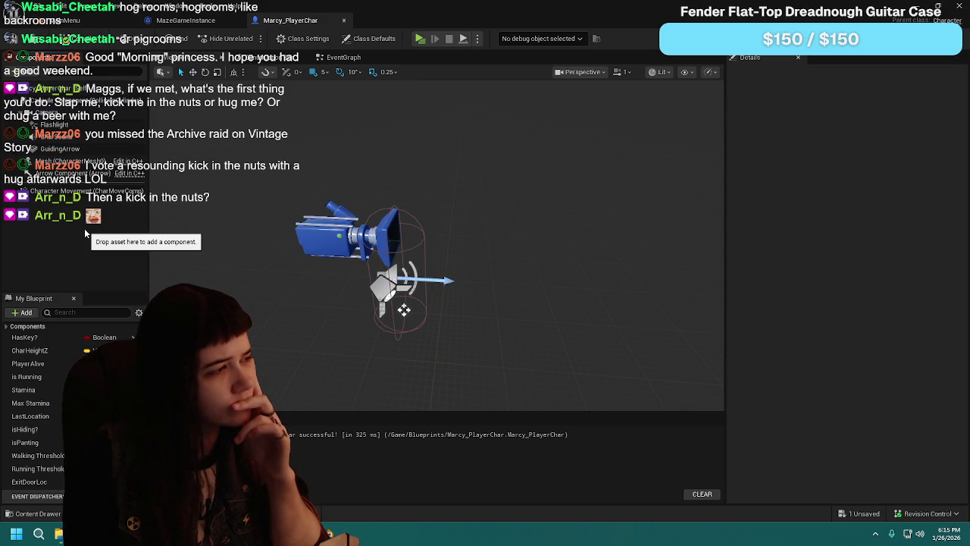
click(76, 125)
key(Escape)
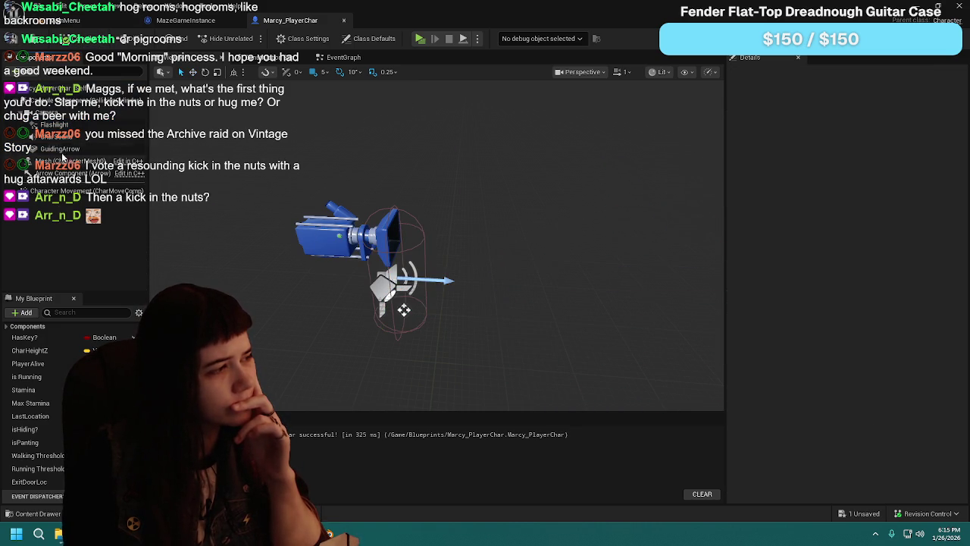
click(61, 148)
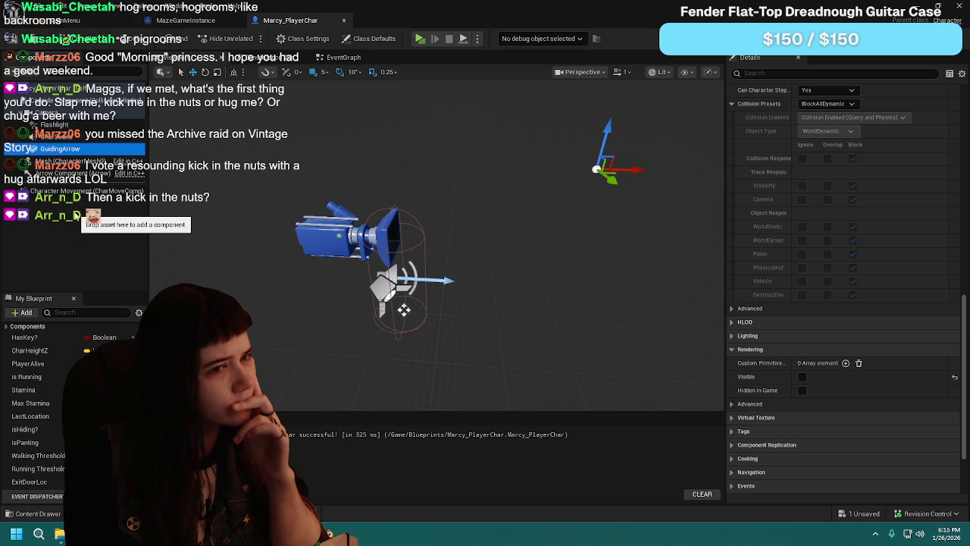
Step: Set GuidingArrow's Collision Presets from BlockAllDynamic to UI, compile and save, and start a play-test
scroll(841, 250, up, 5)
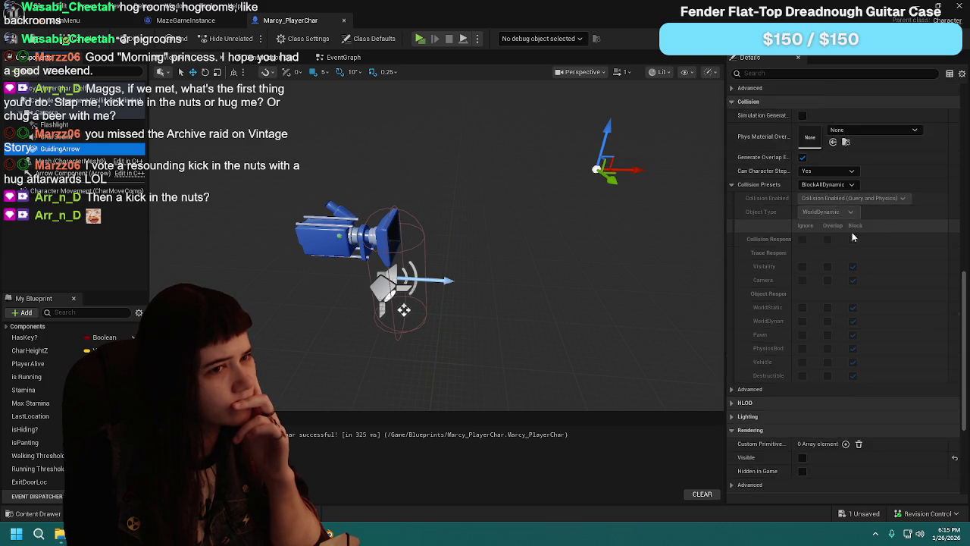
scroll(822, 303, up, 2)
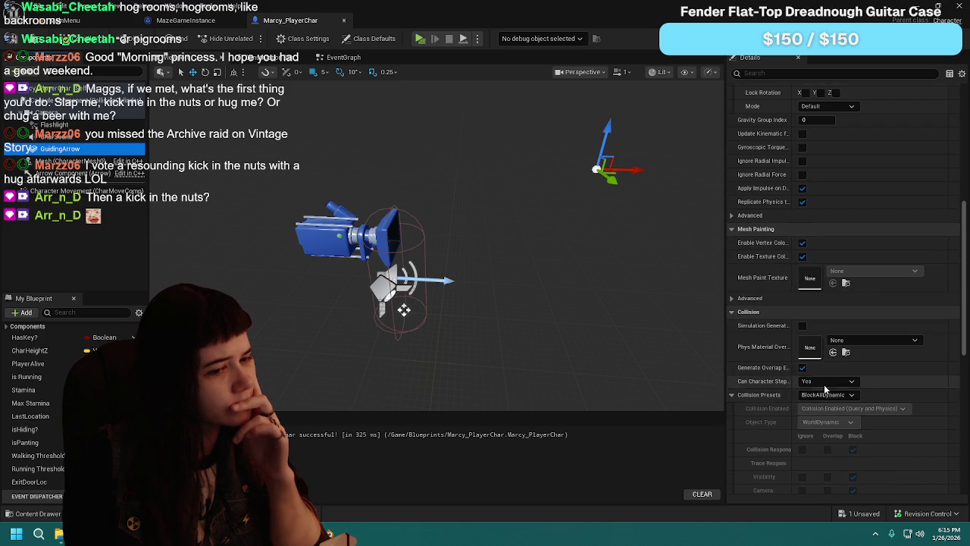
click(826, 281)
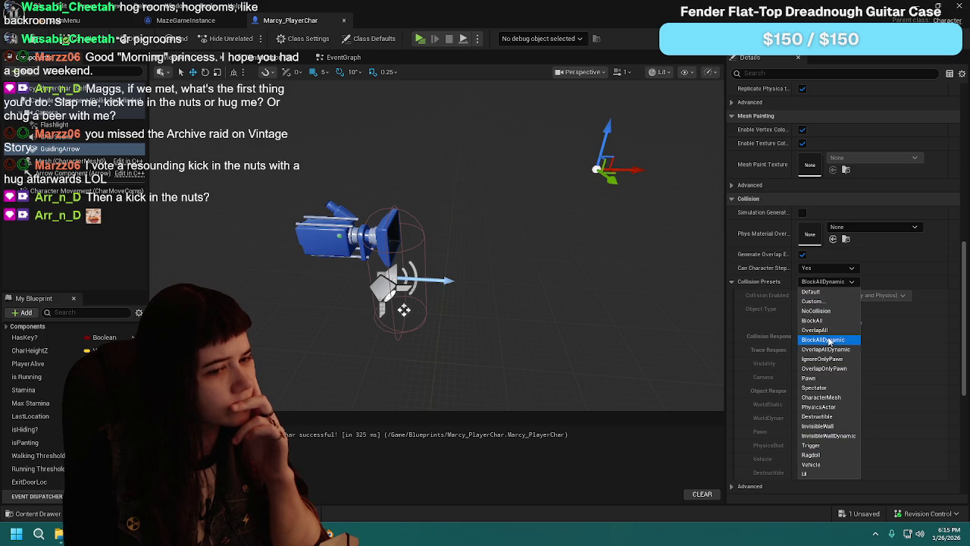
click(822, 472)
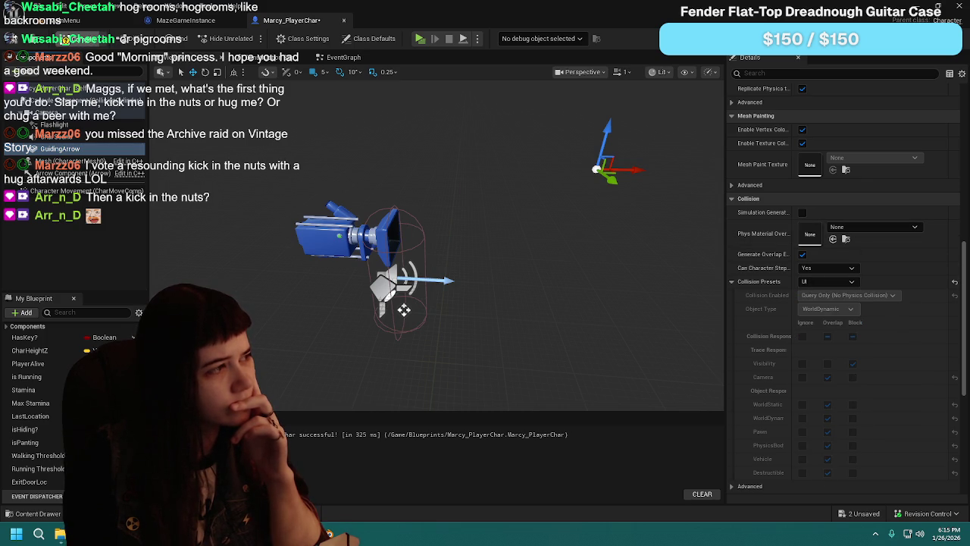
click(75, 38)
key(alt+p)
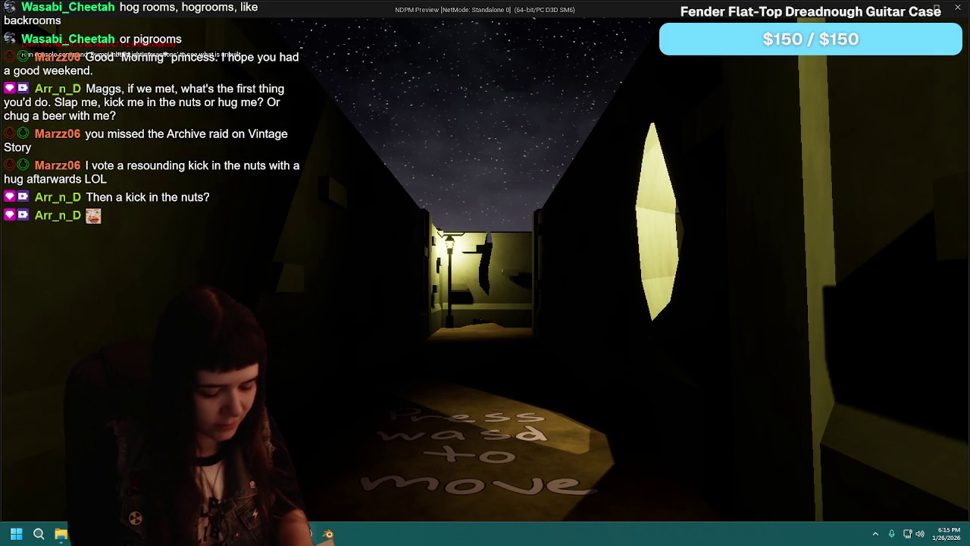
Step: Switch the running game from Normal to Easy in Options, resume to watch the arrow, then stop
key(Escape)
click(513, 348)
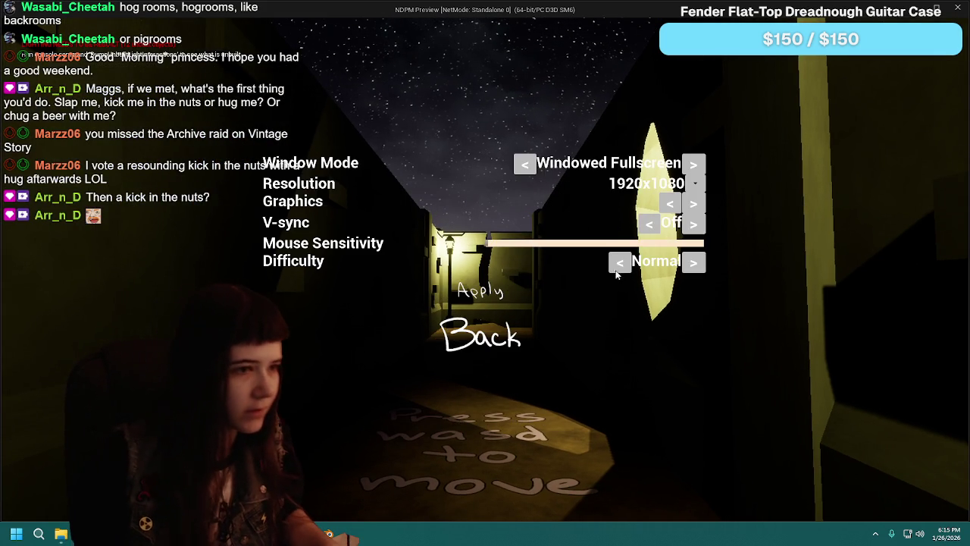
click(617, 268)
click(502, 355)
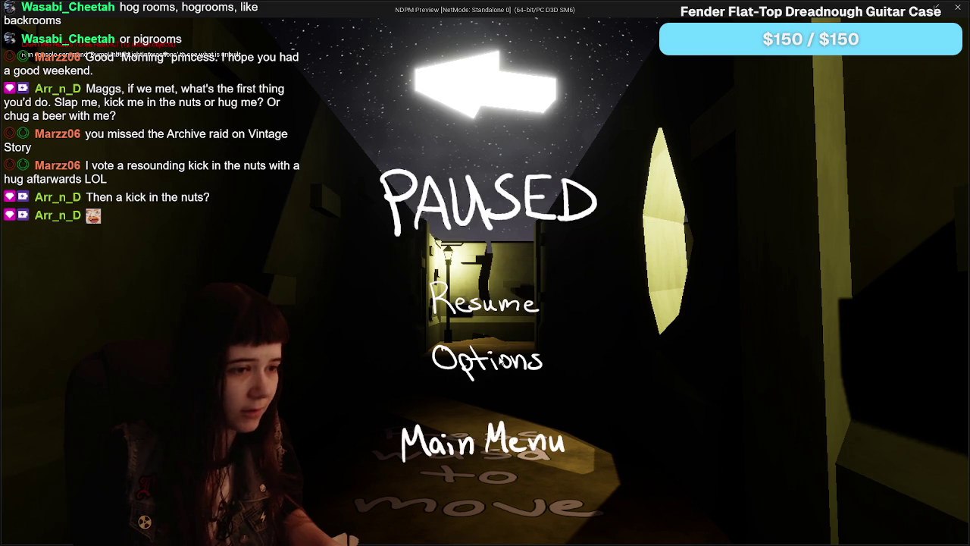
click(492, 305)
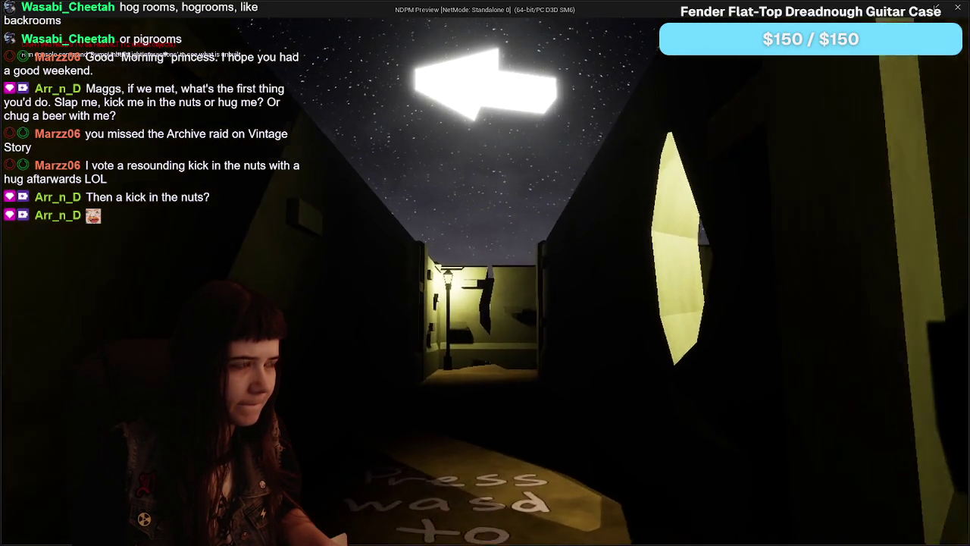
key(Escape)
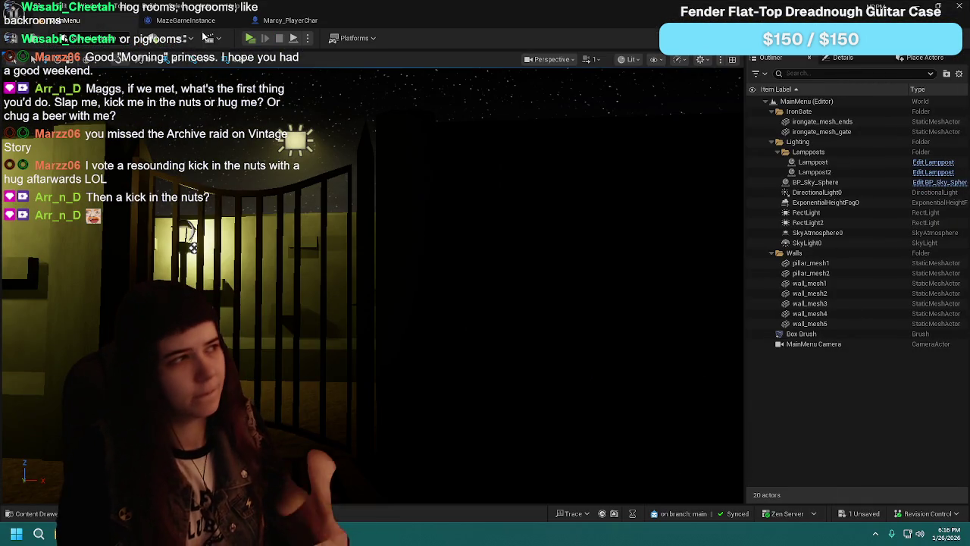
Step: Close MazeGameInstance and navigate the player graph to the EasyModeArrowPoint event
click(223, 27)
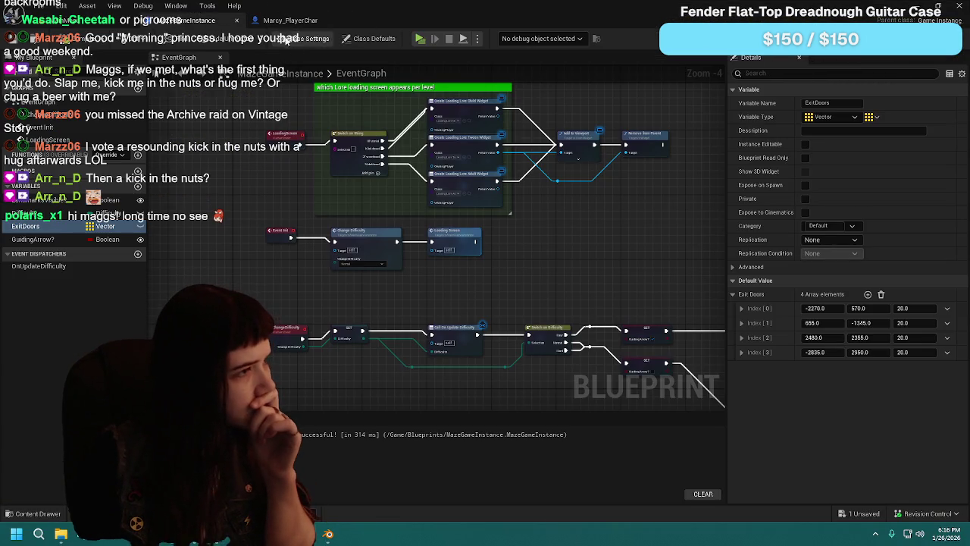
click(287, 22)
click(237, 21)
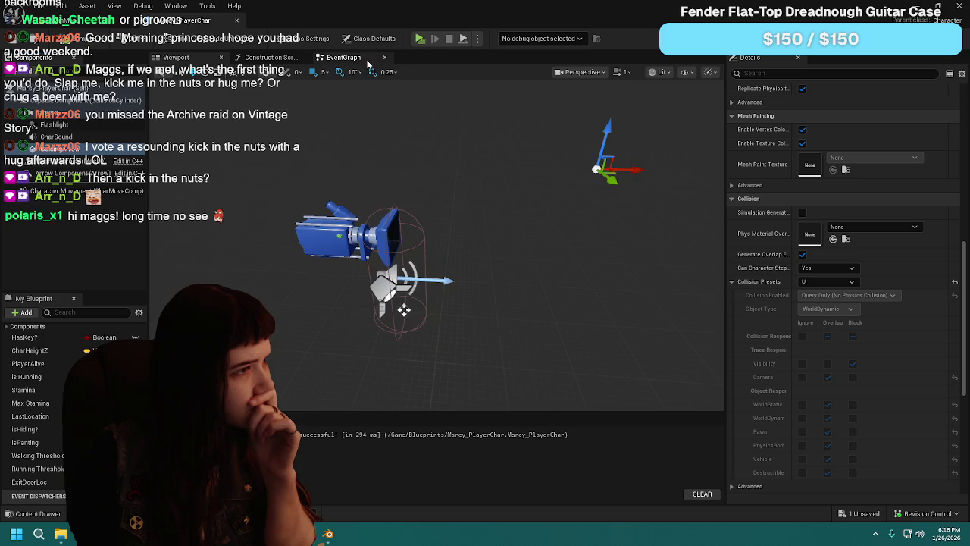
click(376, 61)
scroll(269, 239, down, 3)
mouse_move(244, 287)
mouse_down()
mouse_move(536, 199)
mouse_move(455, 265)
mouse_move(434, 312)
mouse_move(594, 281)
mouse_up()
scroll(377, 268, up, 1)
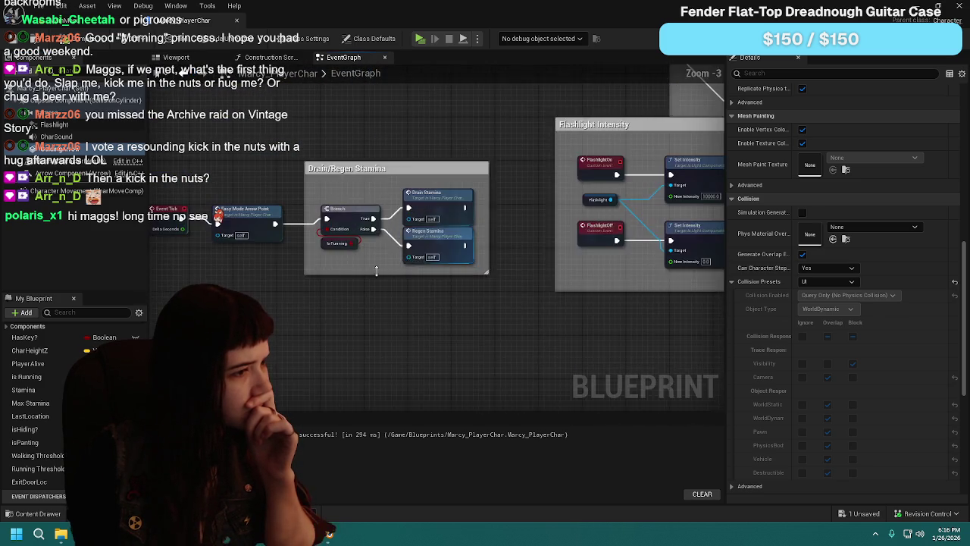
drag(378, 269, 489, 250)
scroll(475, 340, up, 1)
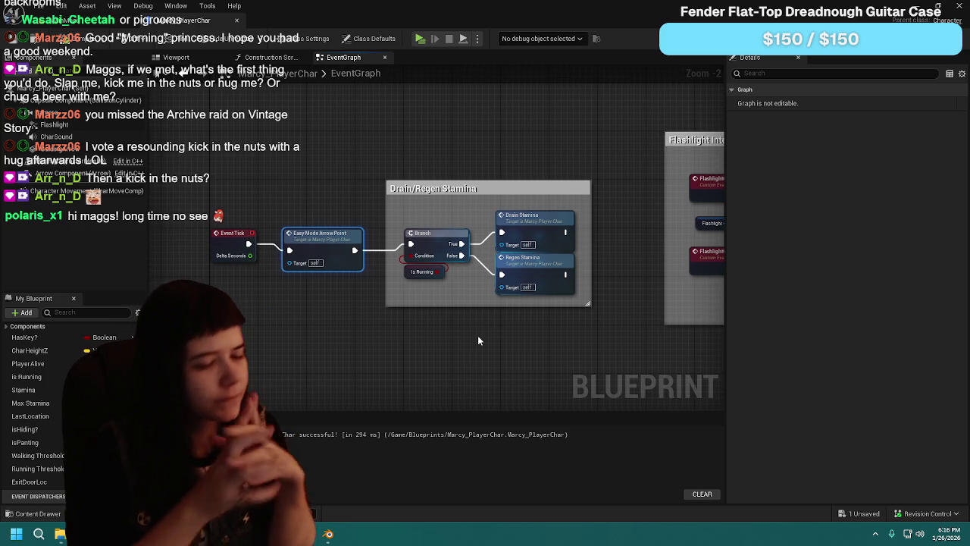
double_click(329, 243)
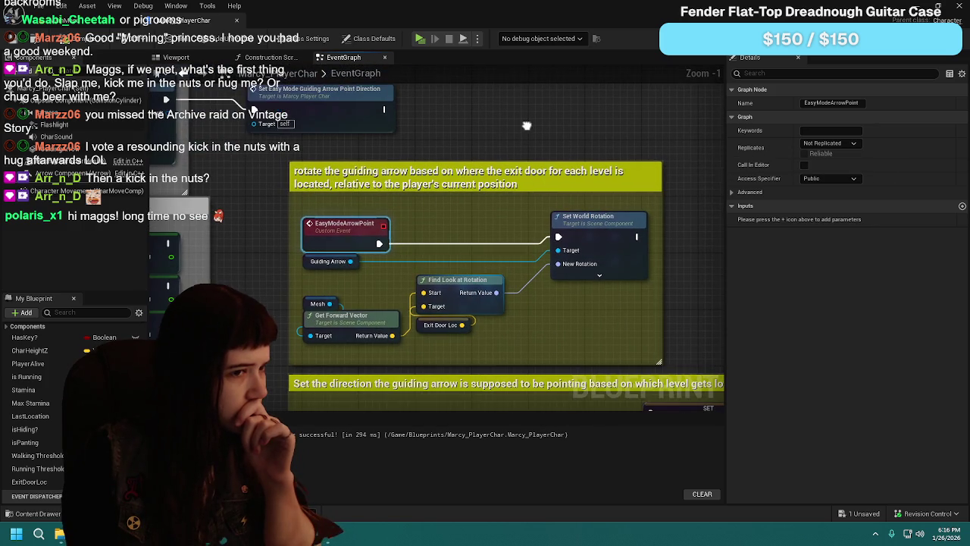
Step: Inspect the Mesh getter and the Set World Rotation node's extra options
click(532, 137)
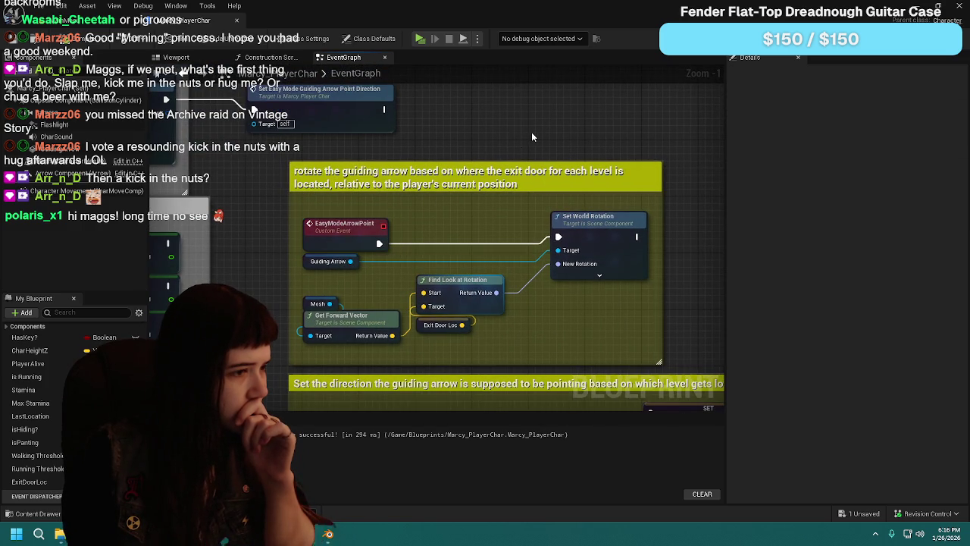
click(306, 303)
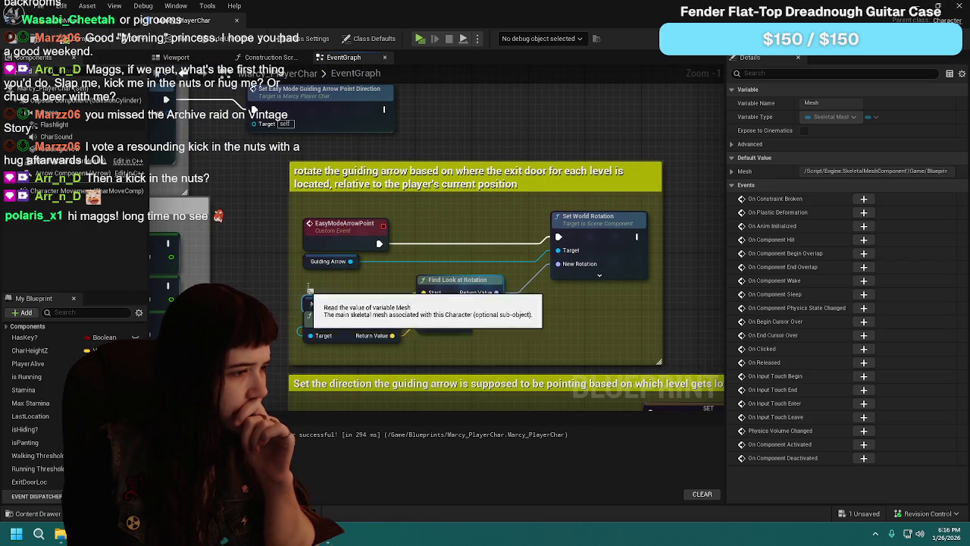
click(679, 267)
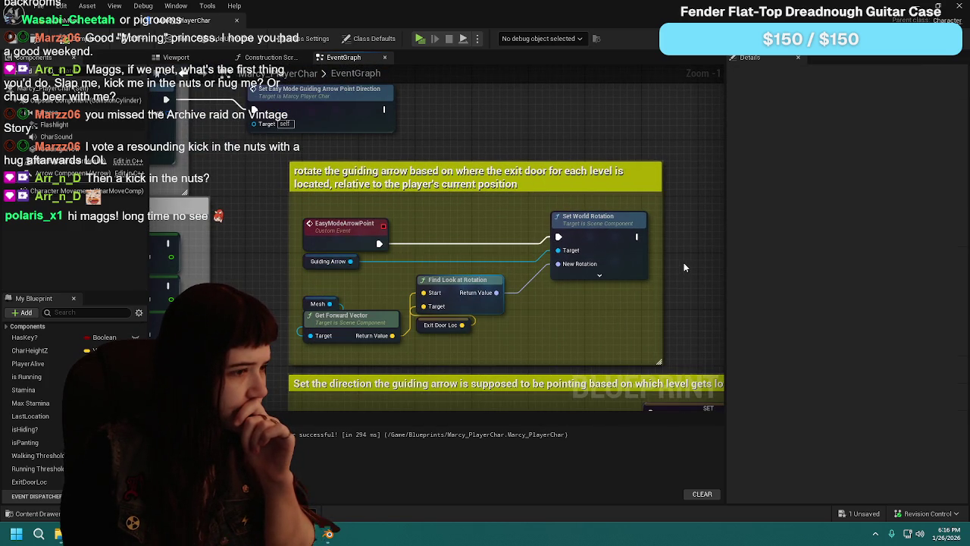
click(599, 275)
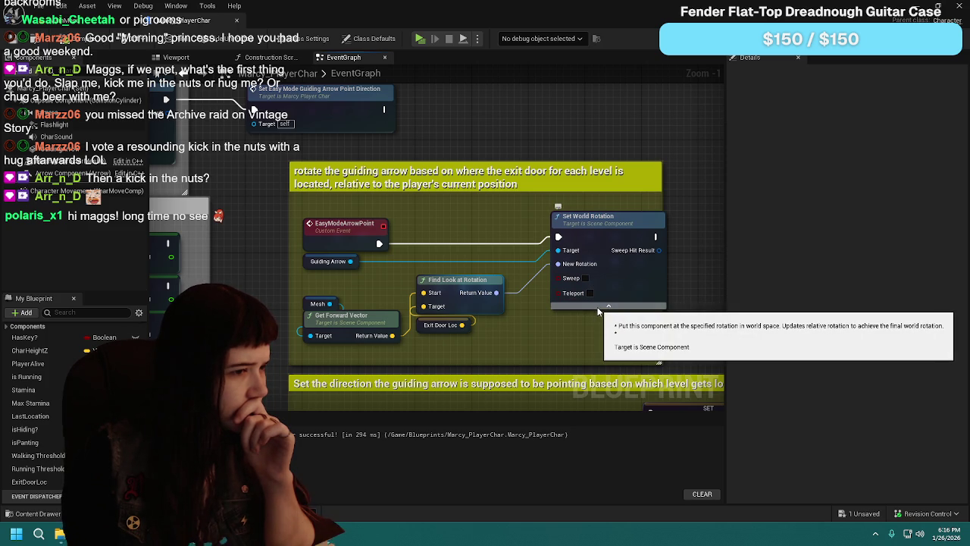
click(599, 307)
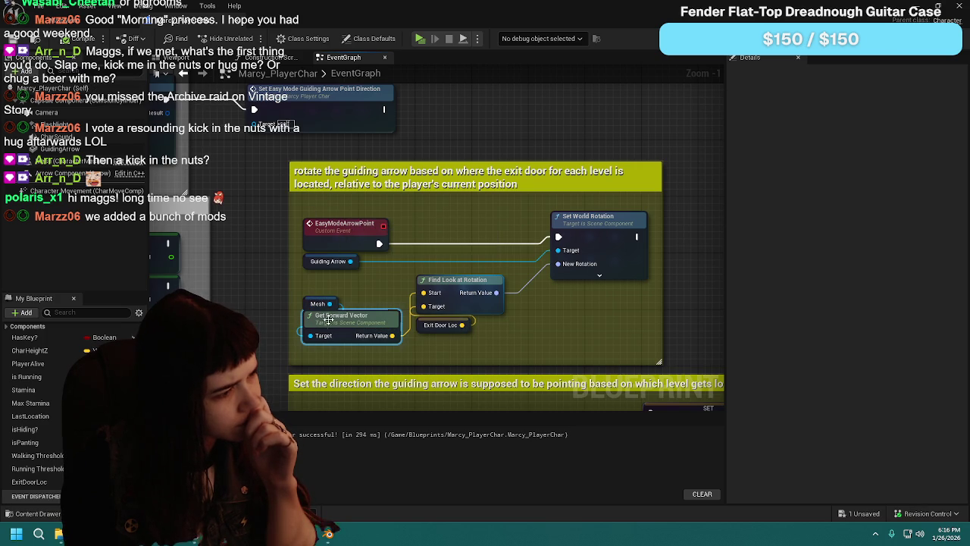
Step: Replace the Mesh getter with a Camera getter wired into Get Forward Vector's Target
click(311, 303)
key(Delete)
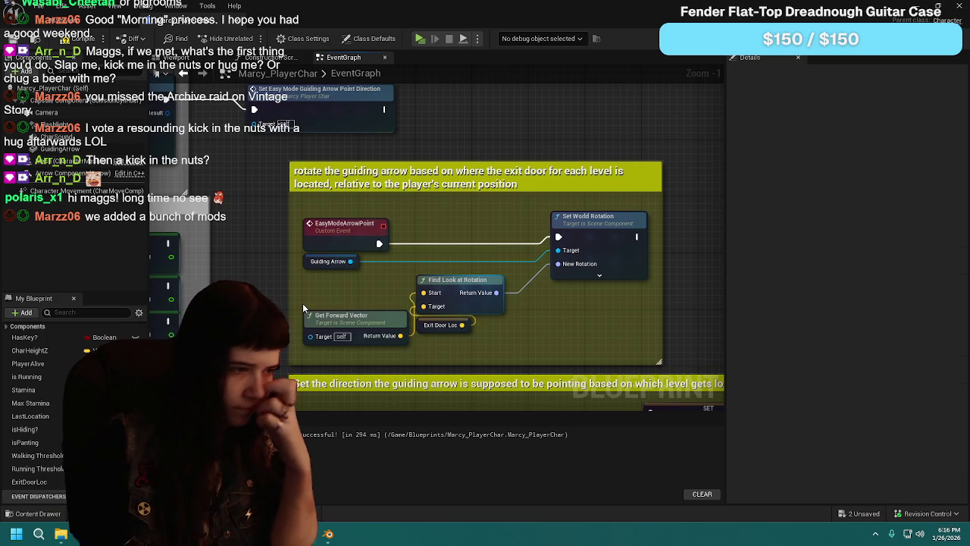
drag(310, 335, 302, 286)
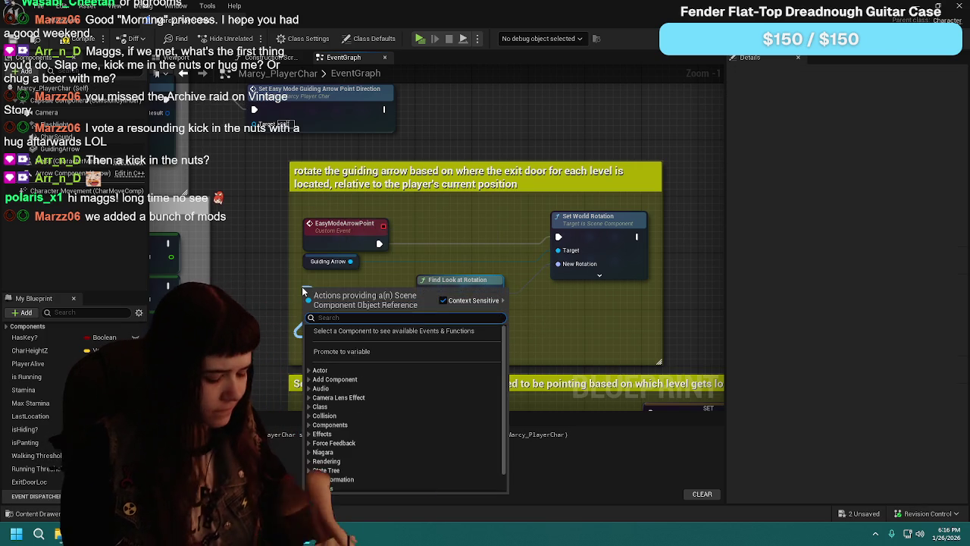
key(Escape)
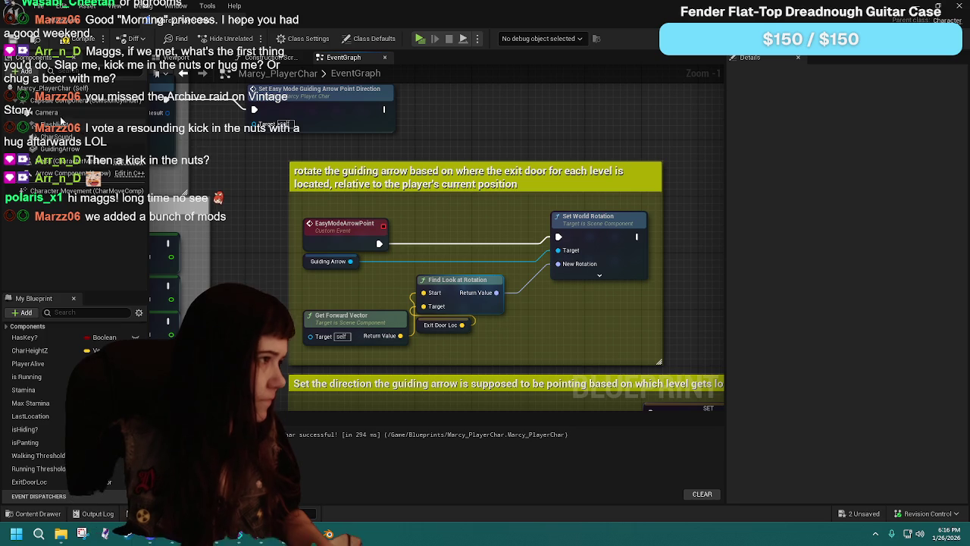
mouse_move(45, 112)
mouse_down()
mouse_move(299, 285)
mouse_move(309, 346)
mouse_move(310, 337)
mouse_up()
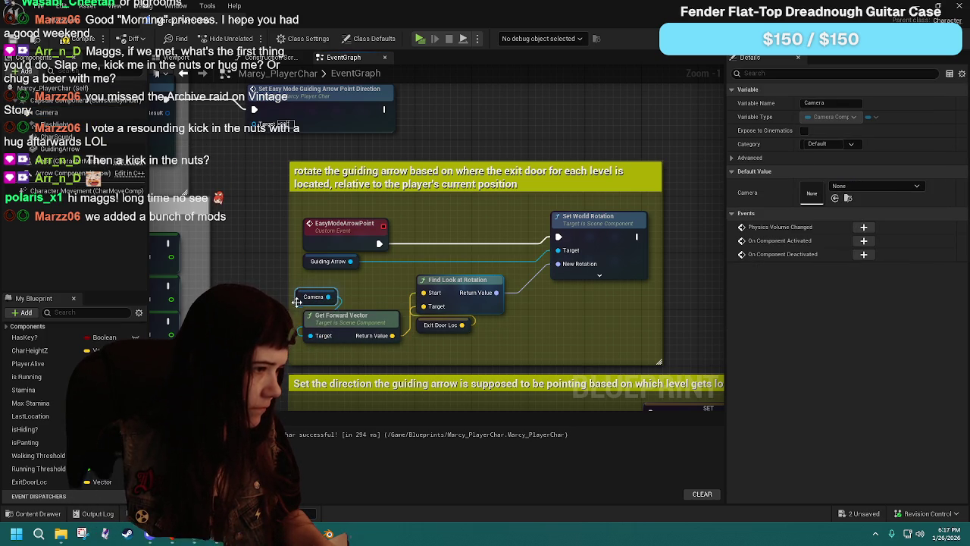
drag(307, 296, 307, 304)
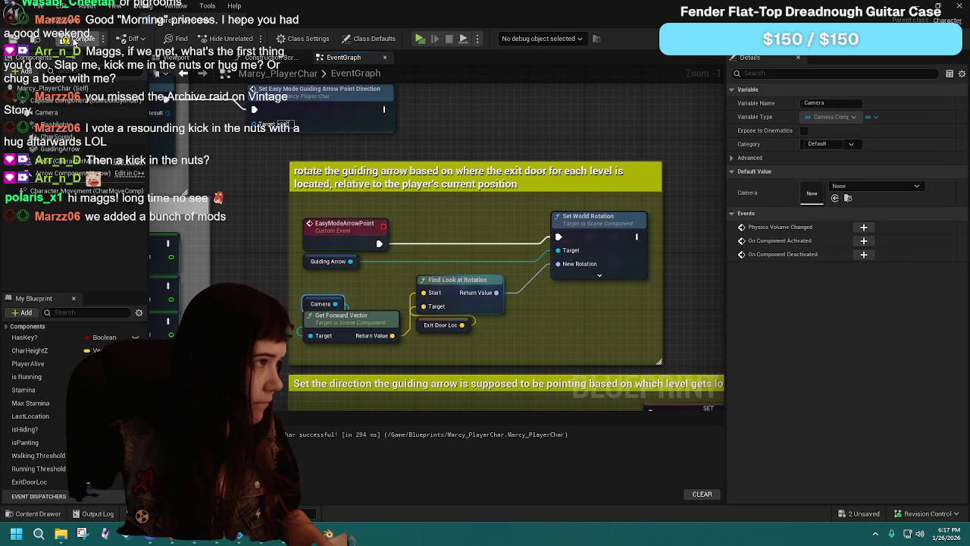
click(57, 60)
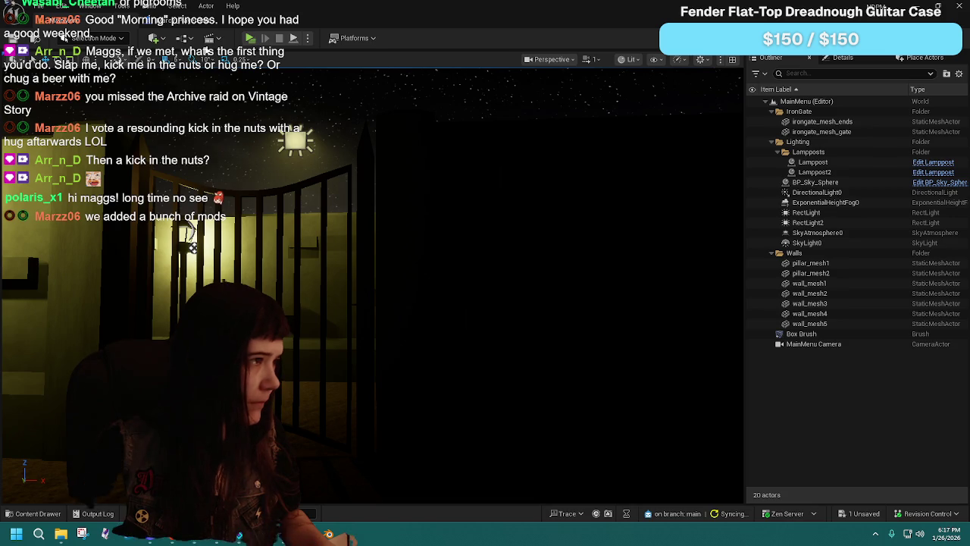
Step: Play-test with Difficulty set to Easy via Pause > Options, check the arrow, then stop
key(alt+p)
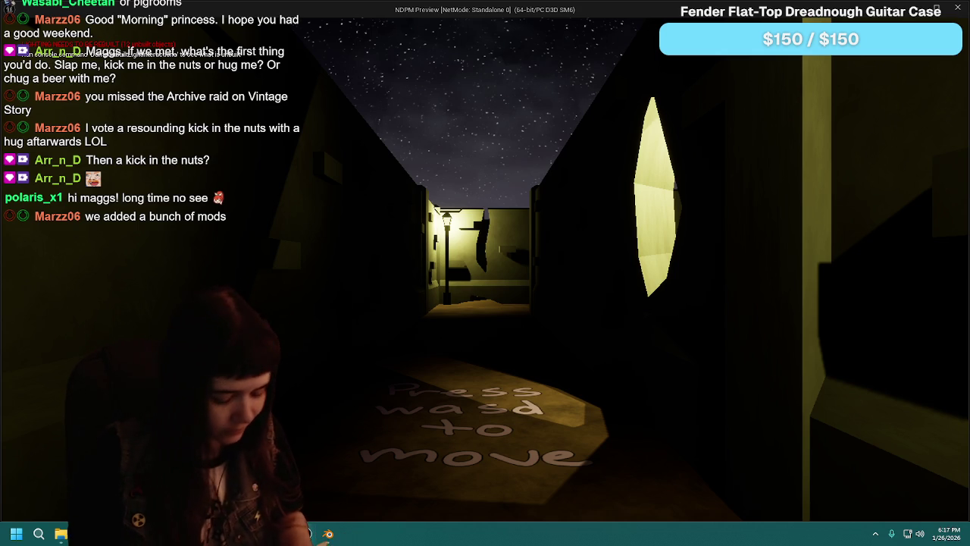
key(Escape)
click(513, 347)
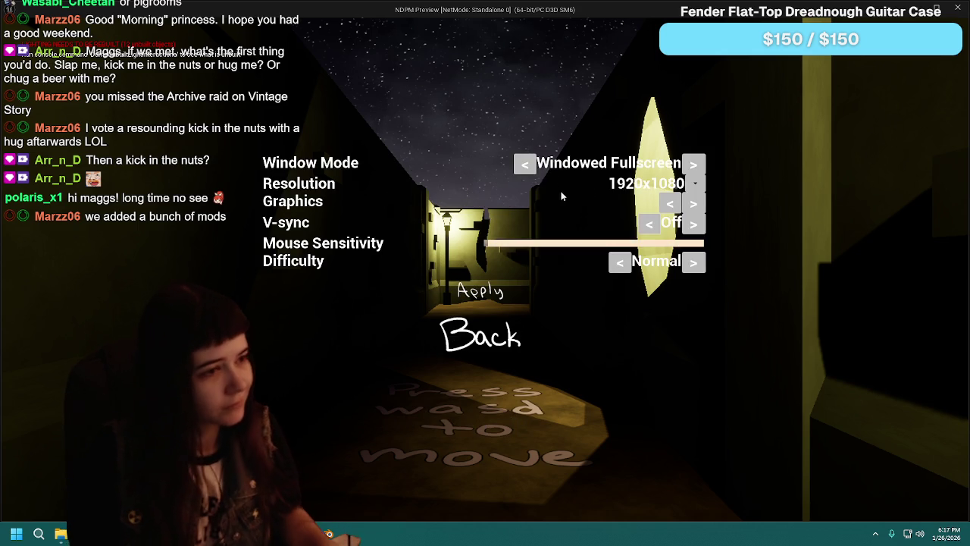
click(626, 267)
click(498, 339)
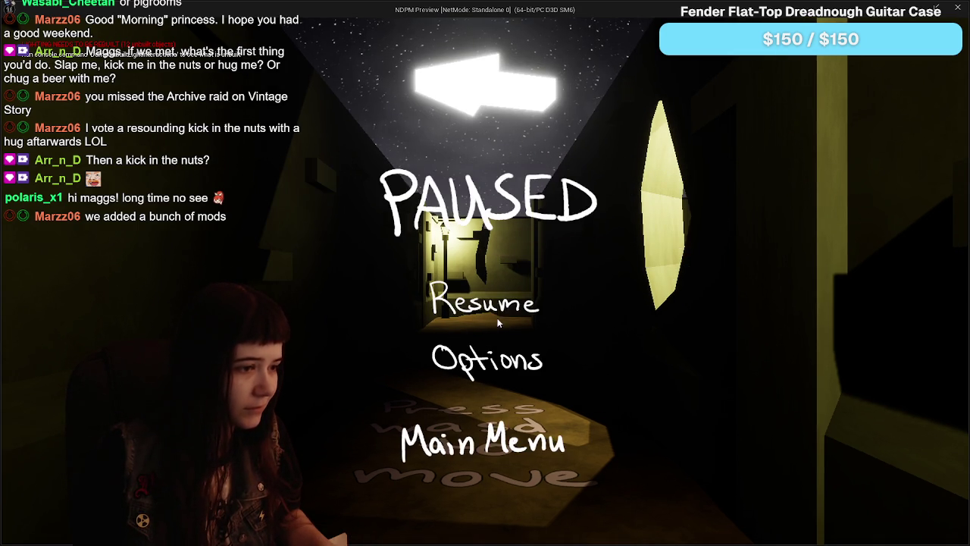
click(498, 309)
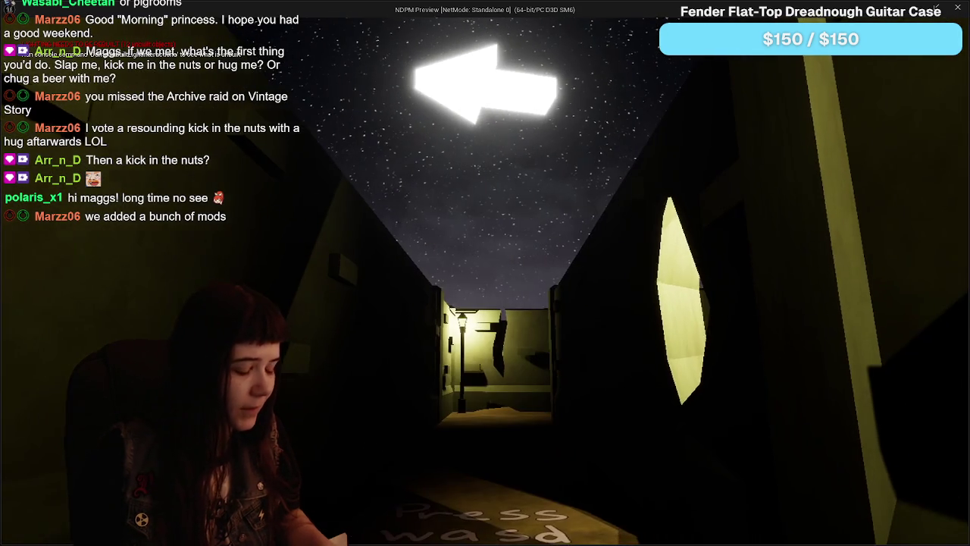
key(Escape)
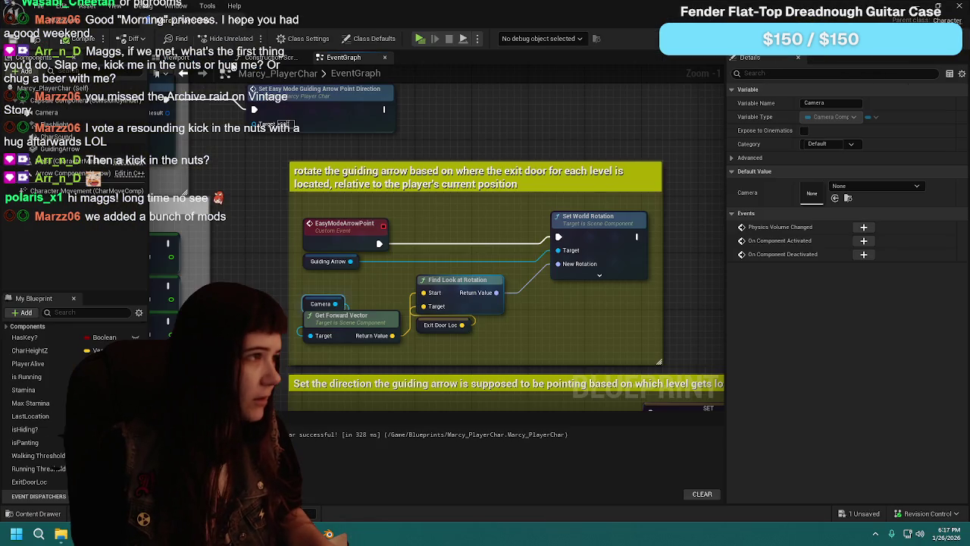
scroll(480, 204, down, 2)
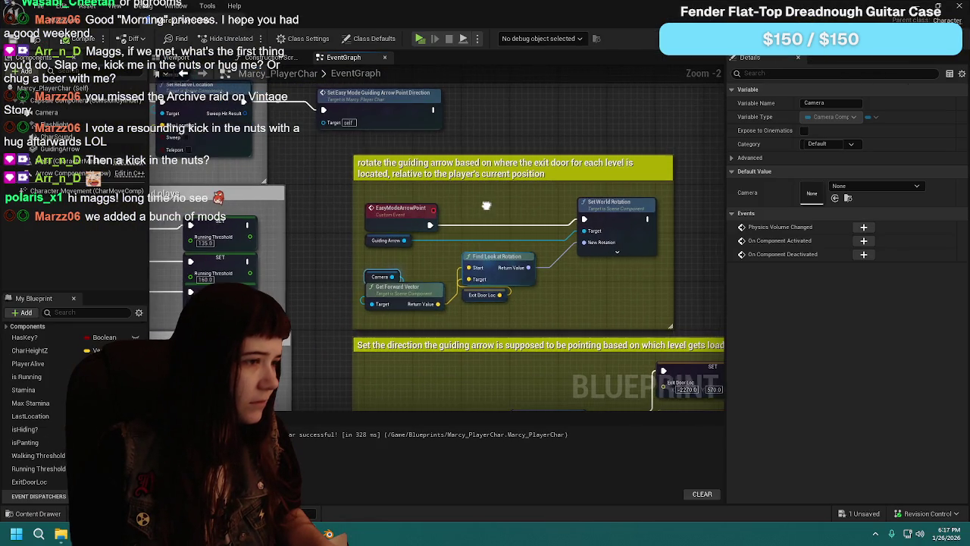
drag(485, 205, 408, 281)
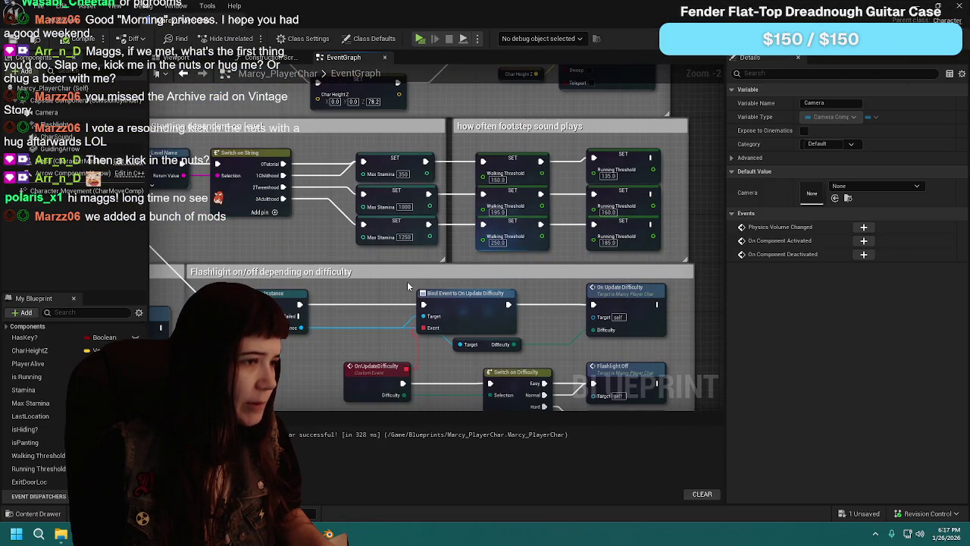
drag(183, 311, 542, 201)
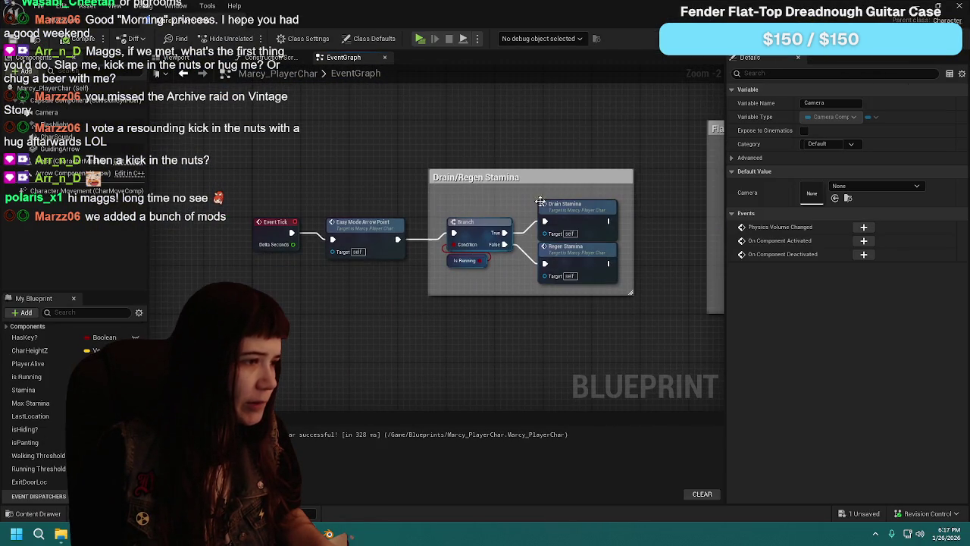
click(394, 229)
drag(458, 195, 470, 240)
scroll(467, 240, up, 1)
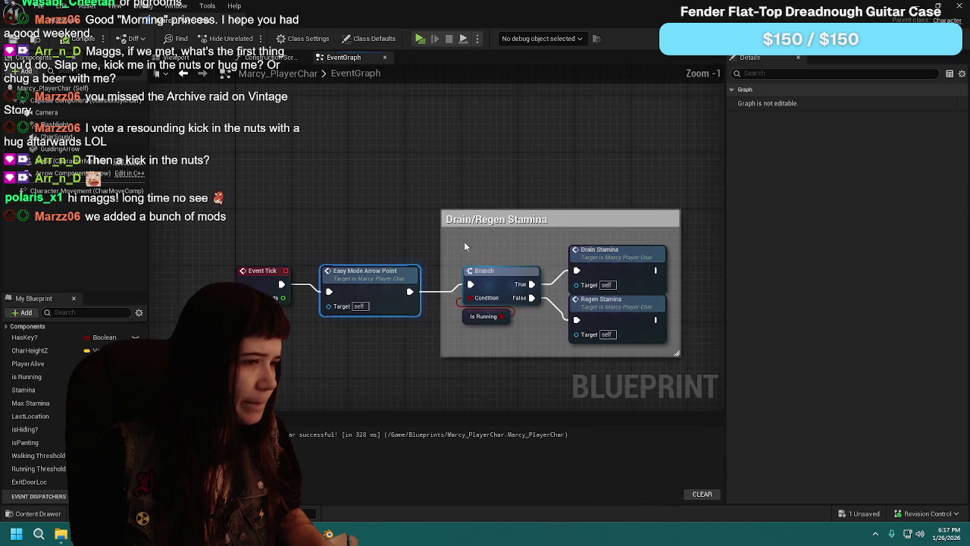
click(365, 311)
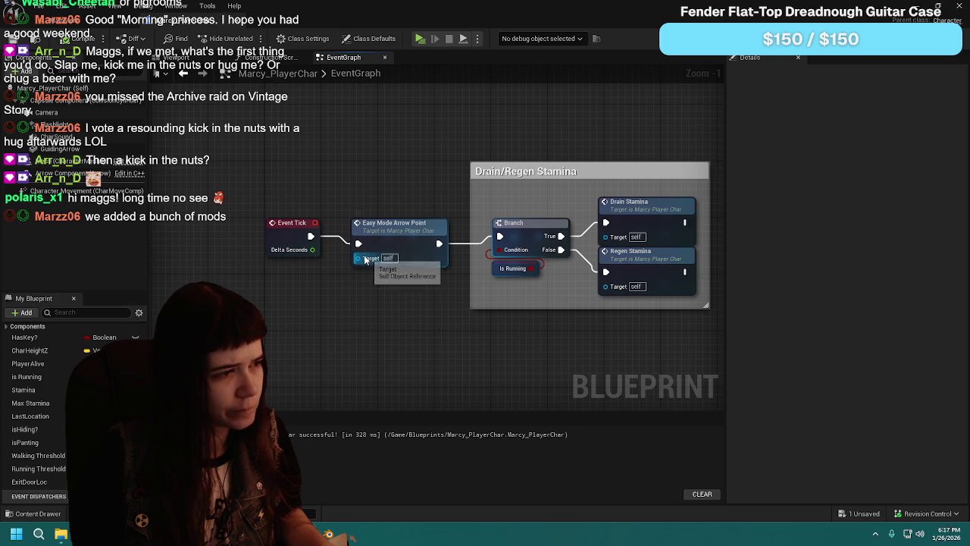
mouse_move(61, 149)
mouse_down()
mouse_move(272, 282)
mouse_move(375, 264)
mouse_move(359, 261)
mouse_move(367, 267)
mouse_up()
click(338, 306)
drag(312, 282, 356, 309)
click(323, 308)
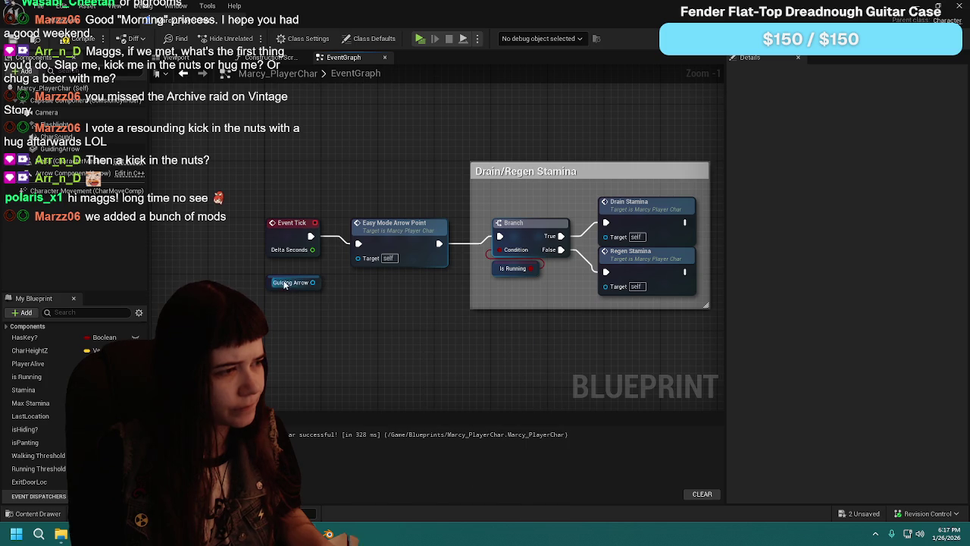
click(282, 282)
key(Delete)
scroll(269, 285, down, 4)
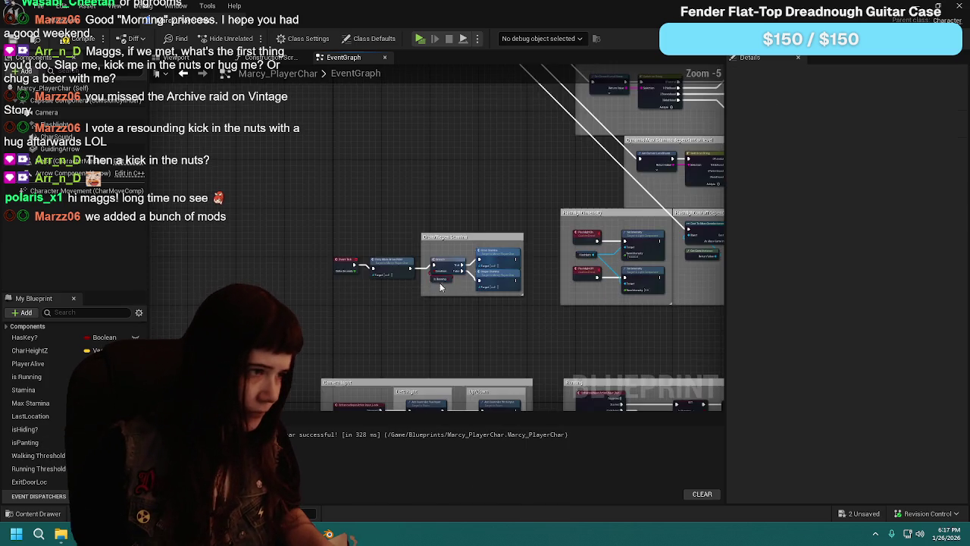
scroll(455, 254, up, 4)
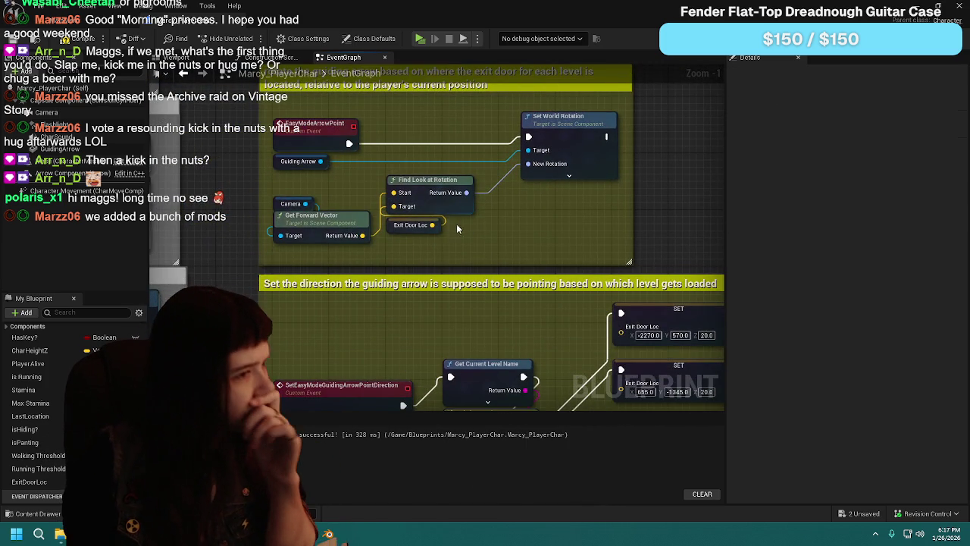
scroll(485, 242, down, 2)
scroll(517, 252, up, 2)
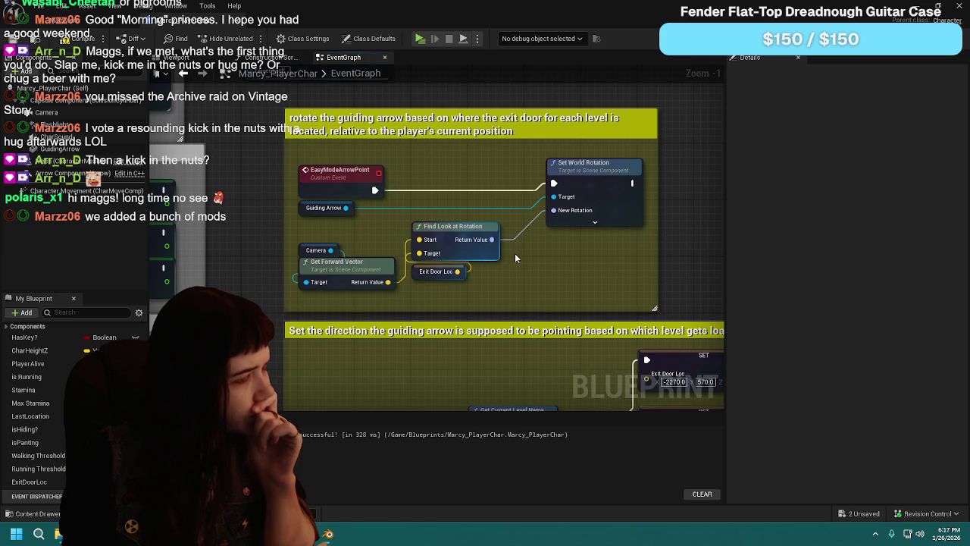
scroll(463, 276, down, 2)
scroll(588, 240, up, 2)
drag(588, 240, 552, 241)
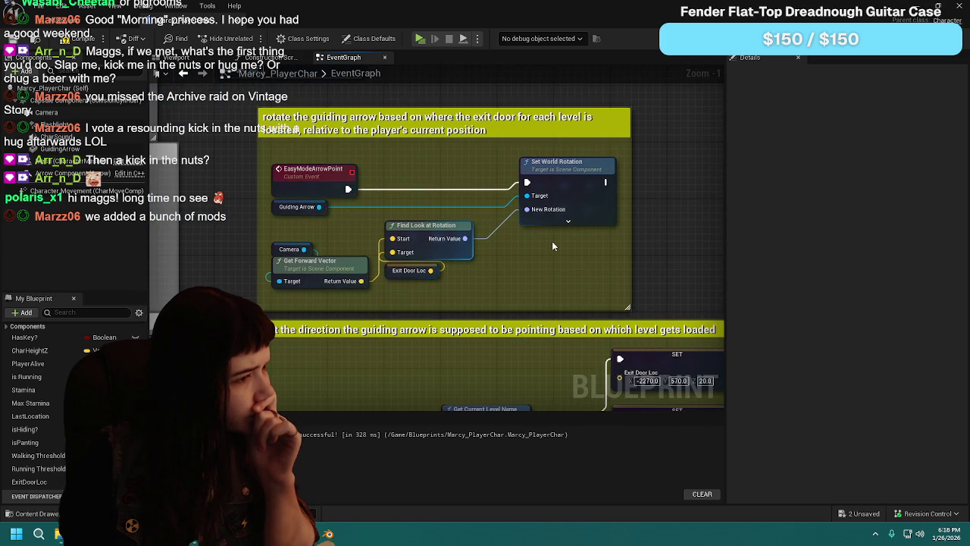
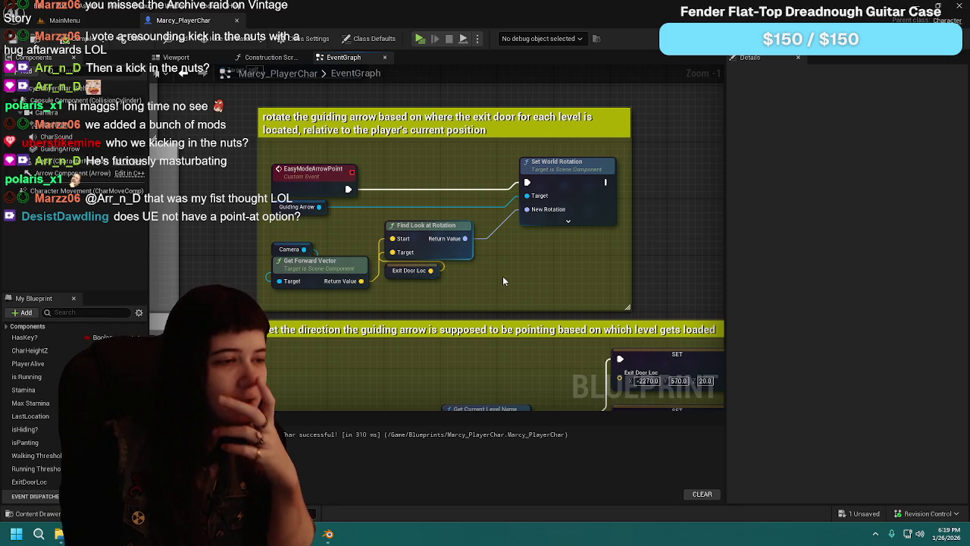
Step: Pan the EventGraph to the guiding-arrow rotation logic and select the Find Look at Rotation node
scroll(534, 286, down, 1)
mouse_move(549, 308)
mouse_down()
mouse_move(492, 227)
mouse_move(451, 260)
mouse_up()
drag(410, 106, 456, 253)
click(456, 254)
scroll(458, 255, up, 1)
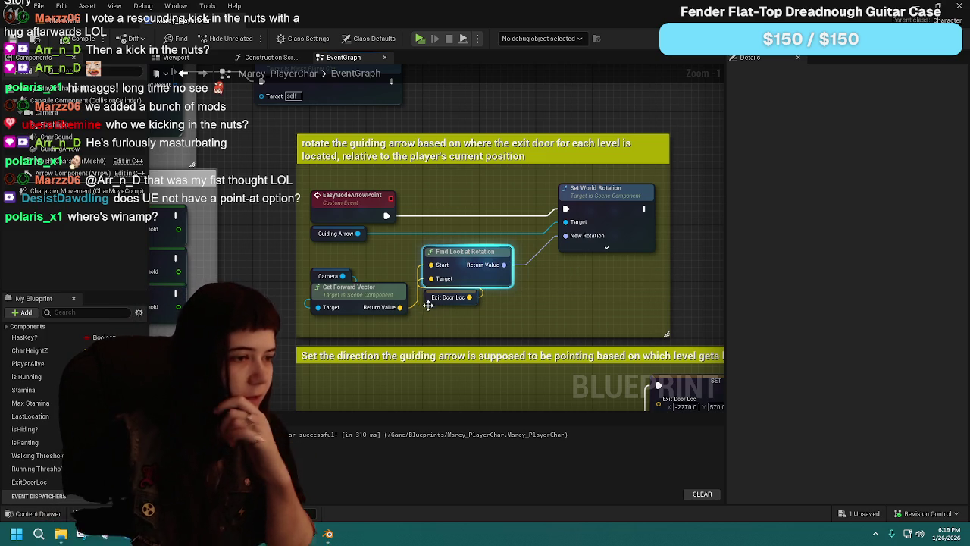
Step: Show the ExitDoorLoc variable's settings, then select the first Exit Door Loc SET node under Switch on String
click(447, 297)
mouse_move(447, 303)
mouse_down()
mouse_move(455, 190)
mouse_move(435, 222)
mouse_move(415, 176)
mouse_up()
click(546, 185)
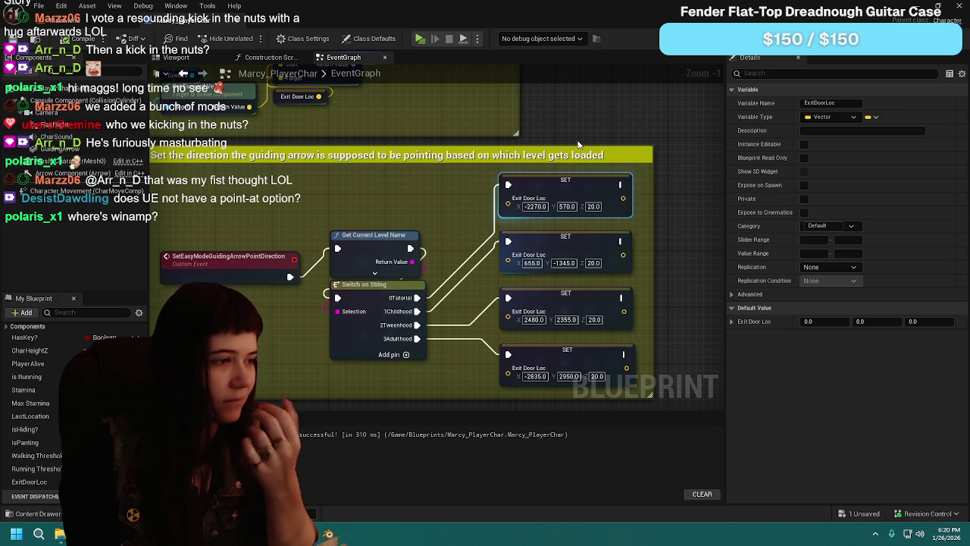
scroll(509, 311, down, 2)
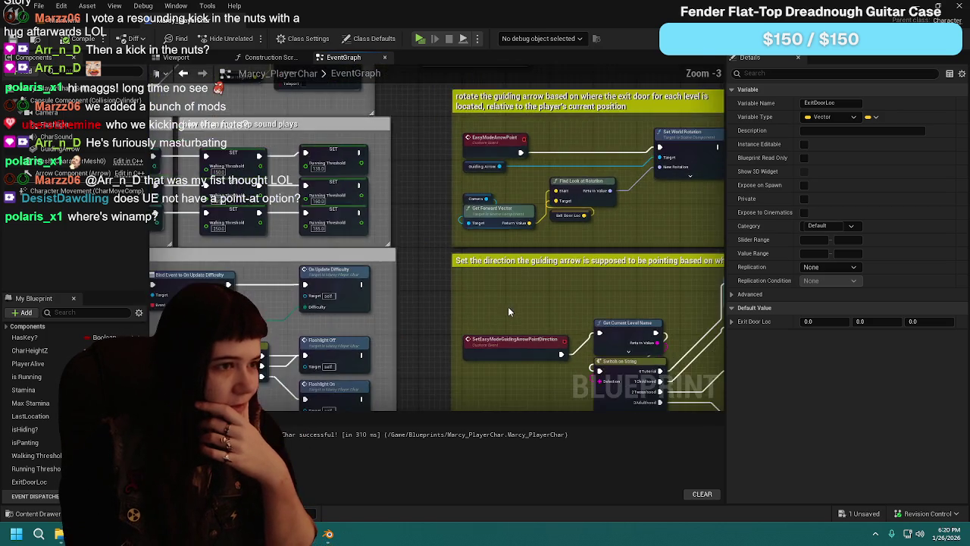
Step: Show and then hide the music player window
scroll(641, 247, up, 1)
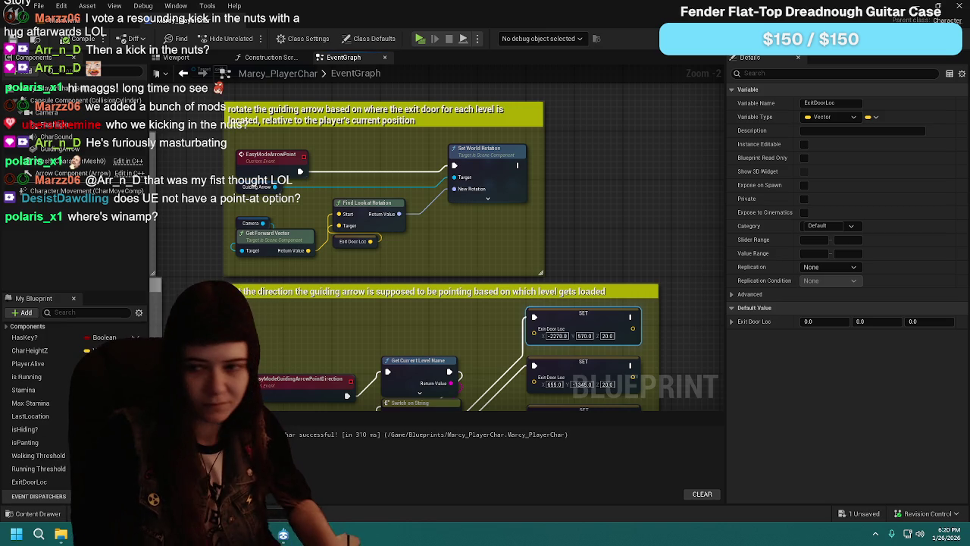
click(261, 532)
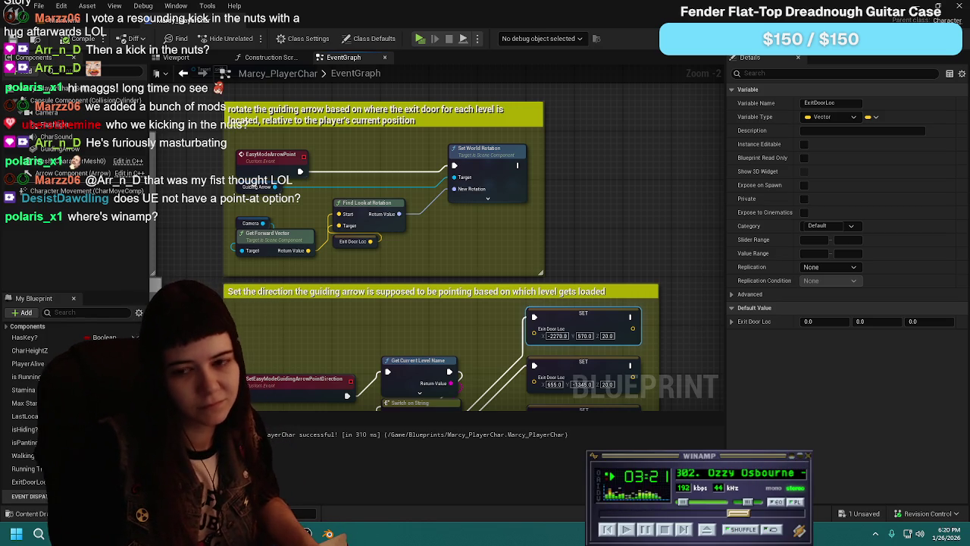
click(262, 533)
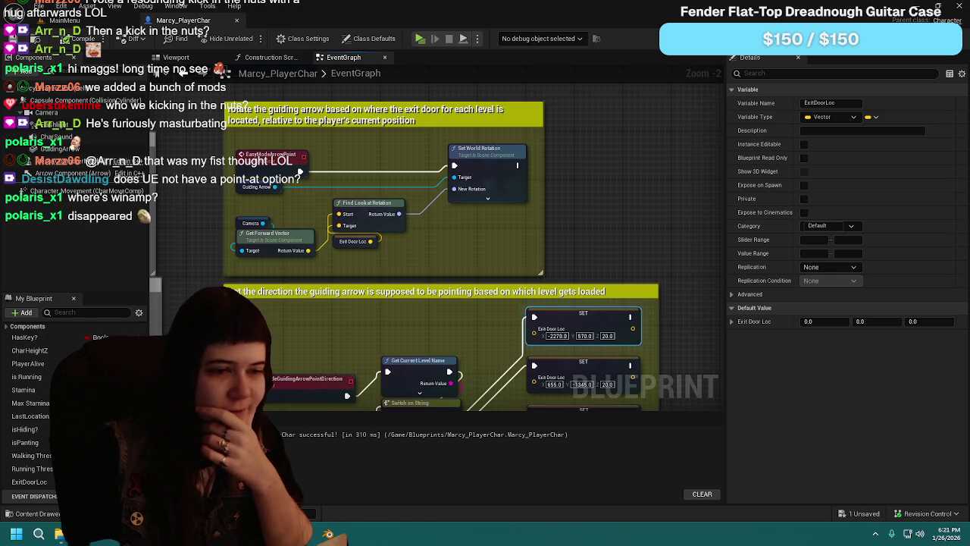
Step: Review the Set the direction and rotate-arrow comment blocks, then switch to the MainMenu level
drag(370, 169, 405, 154)
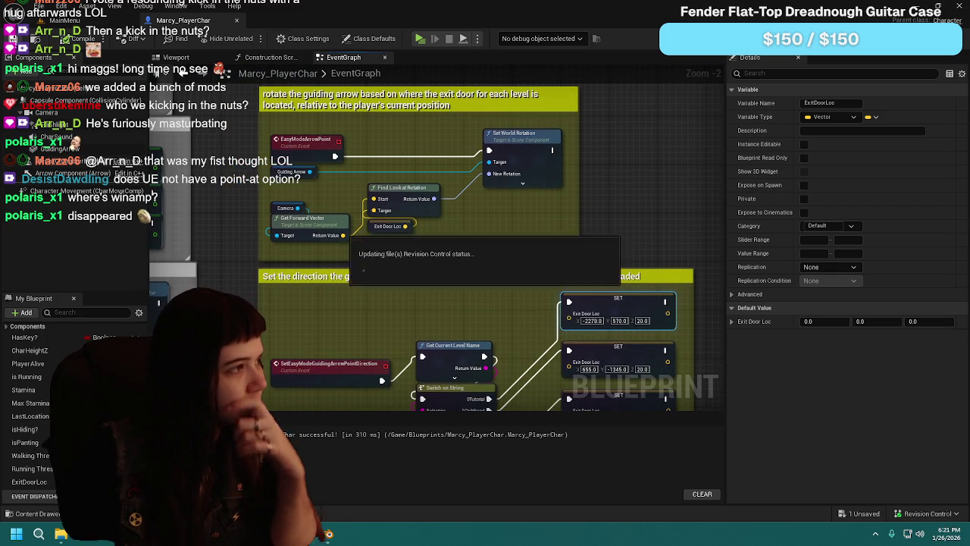
drag(476, 245, 480, 256)
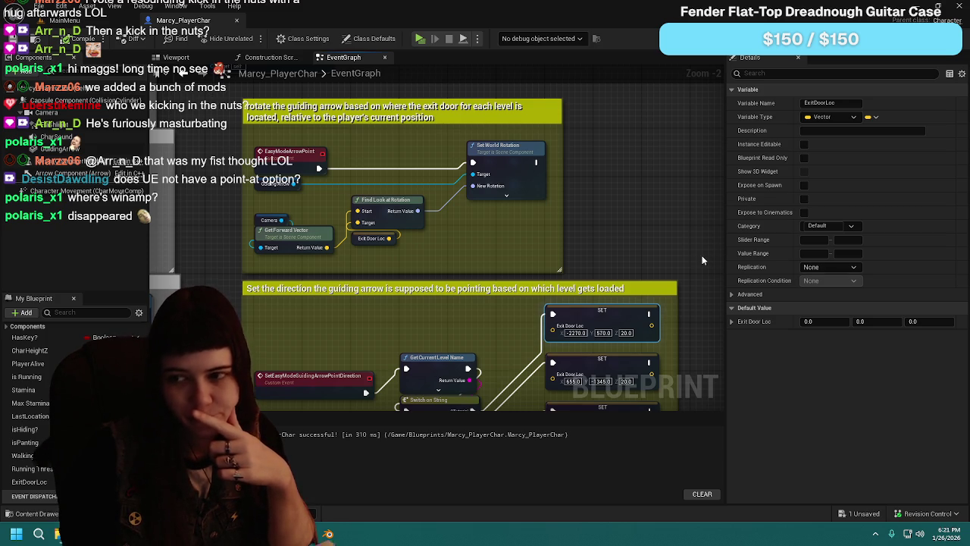
mouse_move(582, 263)
mouse_down()
mouse_move(593, 184)
mouse_move(628, 205)
mouse_up()
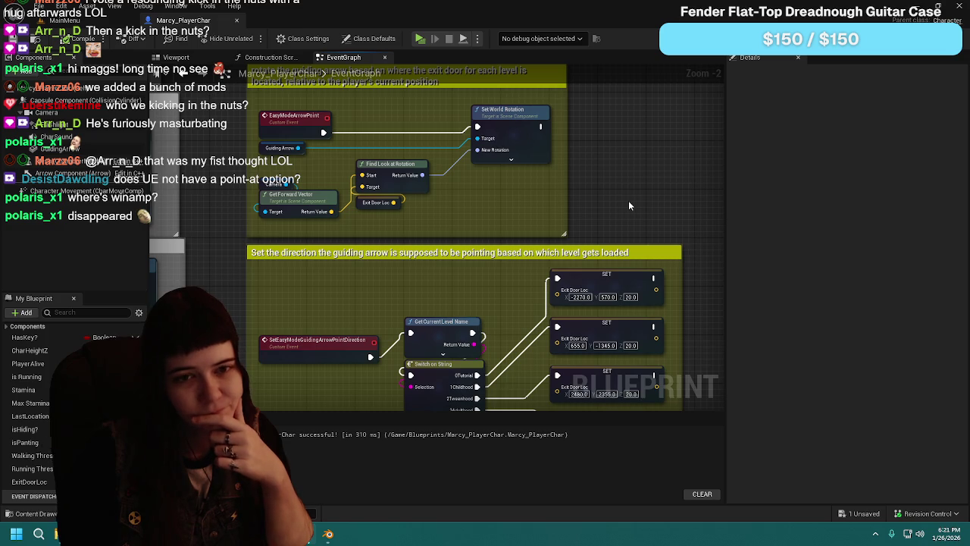
mouse_move(629, 205)
mouse_down()
mouse_move(615, 244)
mouse_move(598, 252)
mouse_up()
mouse_move(521, 161)
mouse_down()
mouse_move(522, 121)
mouse_move(512, 226)
mouse_up()
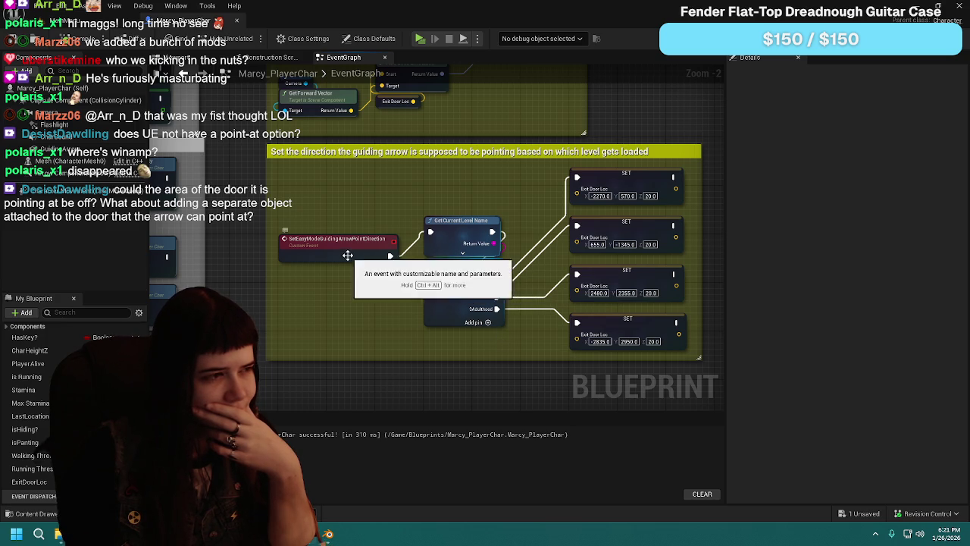
mouse_move(502, 343)
mouse_down()
mouse_move(505, 291)
mouse_move(518, 295)
mouse_up()
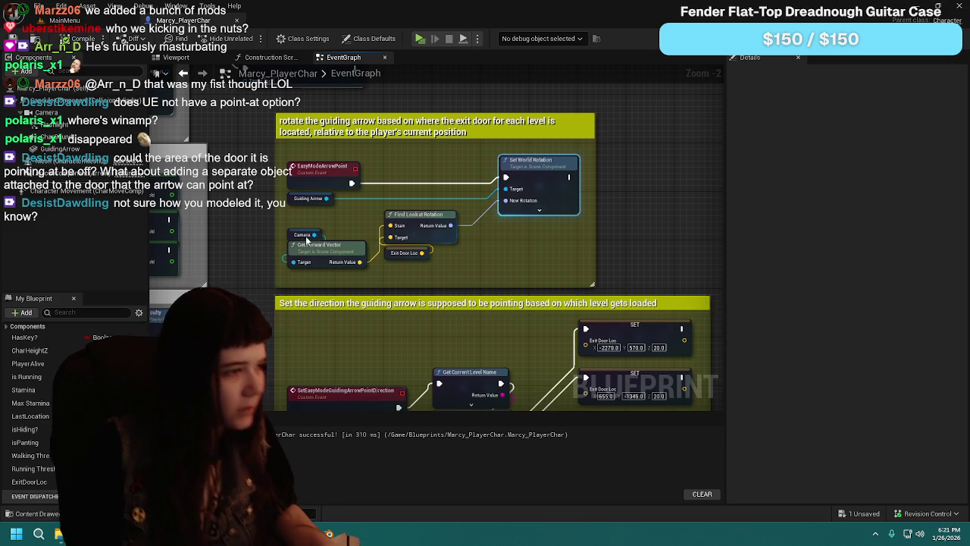
click(67, 21)
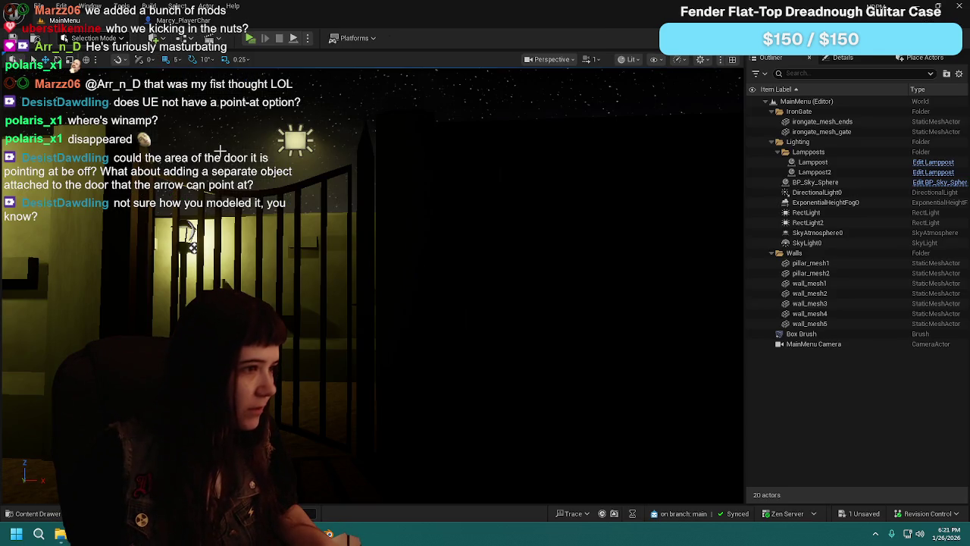
Step: Check the Switch on String SET nodes in Marcy_PlayerChar, then go back to the MainMenu viewport
click(180, 21)
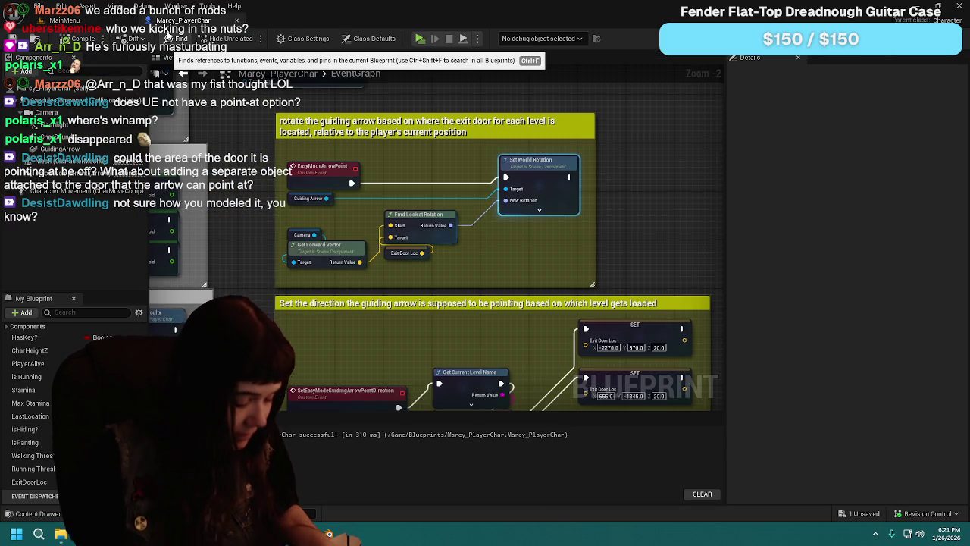
mouse_move(518, 308)
mouse_down()
mouse_move(495, 212)
mouse_move(487, 233)
mouse_up()
click(67, 21)
drag(418, 281, 356, 273)
Step: From the Content Levels folder, save the Arrow asset and load the 0Tutorial level
click(35, 514)
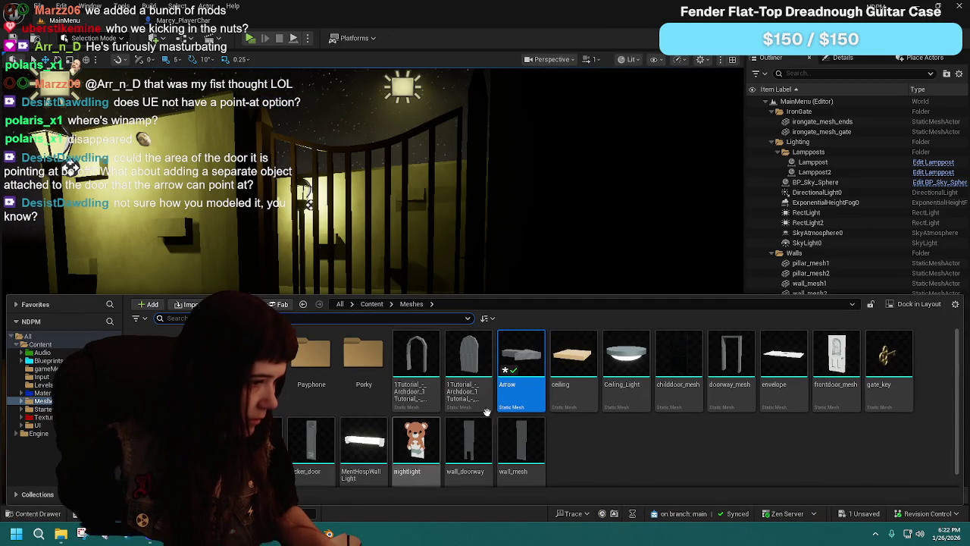
click(371, 303)
click(367, 371)
double_click(367, 372)
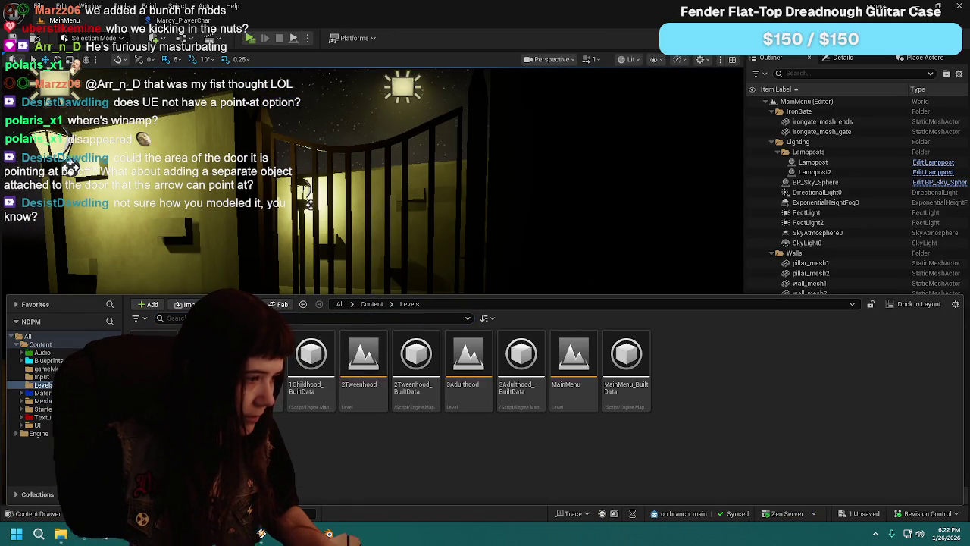
key(ctrl+shift+s)
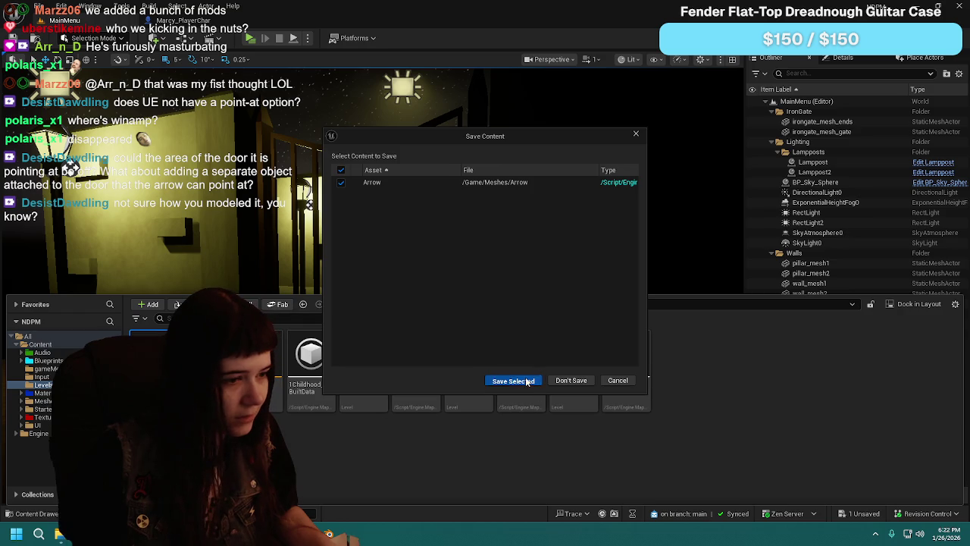
click(523, 382)
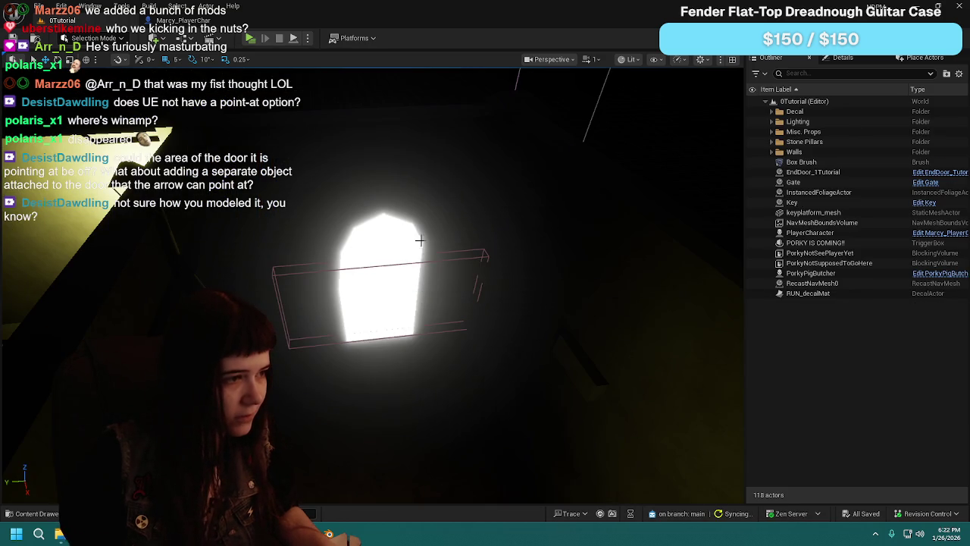
Step: Open the EndDoor_1Tutorial exit door's blueprint for editing, then go back to Marcy_PlayerChar
click(454, 258)
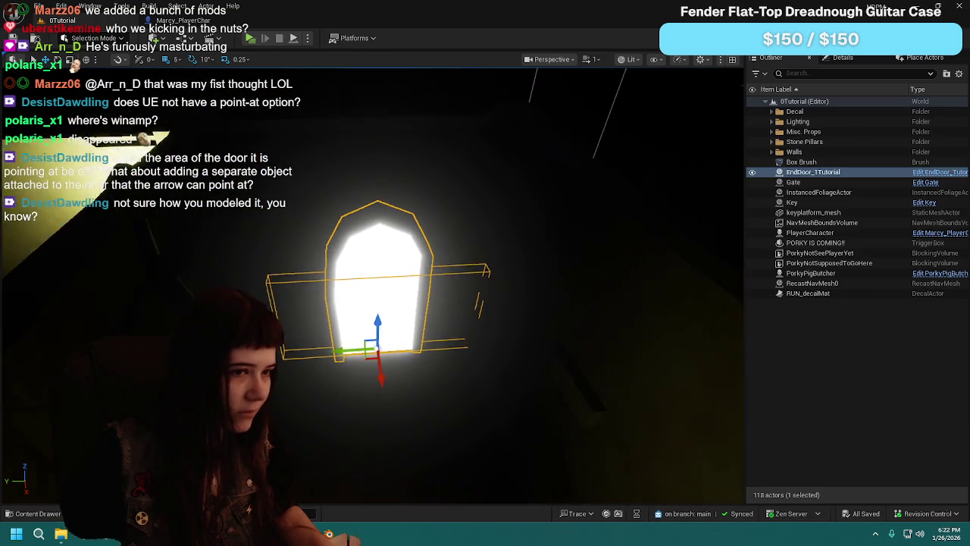
scroll(406, 281, up, 2)
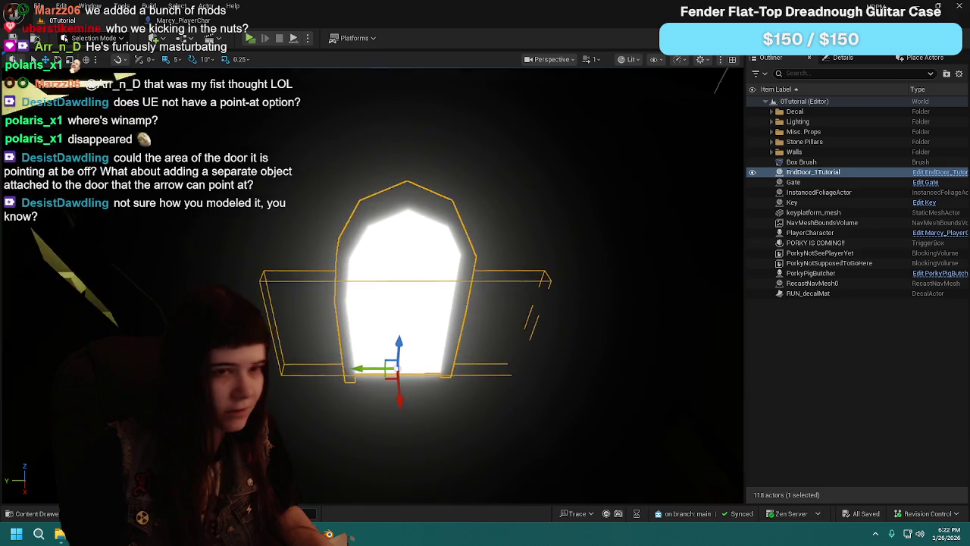
scroll(402, 288, down, 2)
click(947, 178)
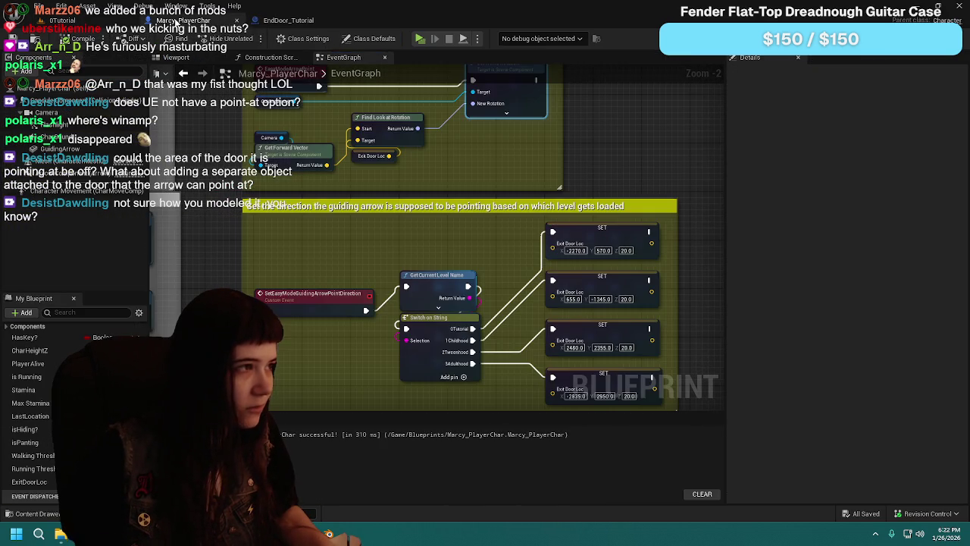
click(181, 21)
click(65, 20)
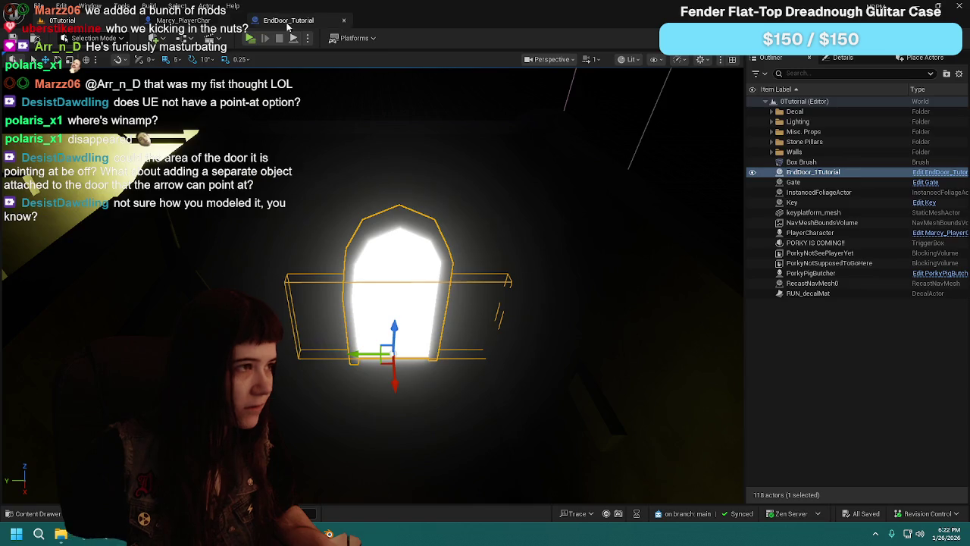
click(273, 21)
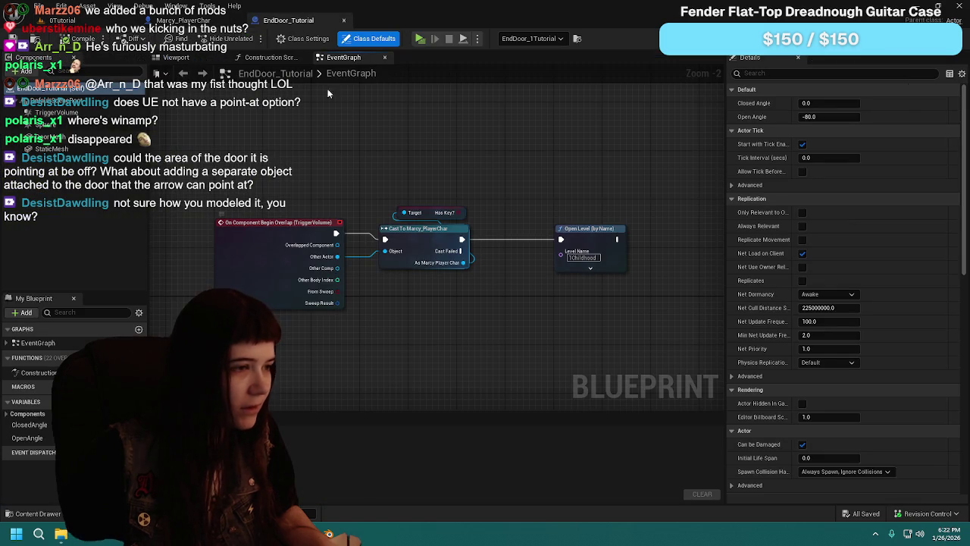
click(193, 28)
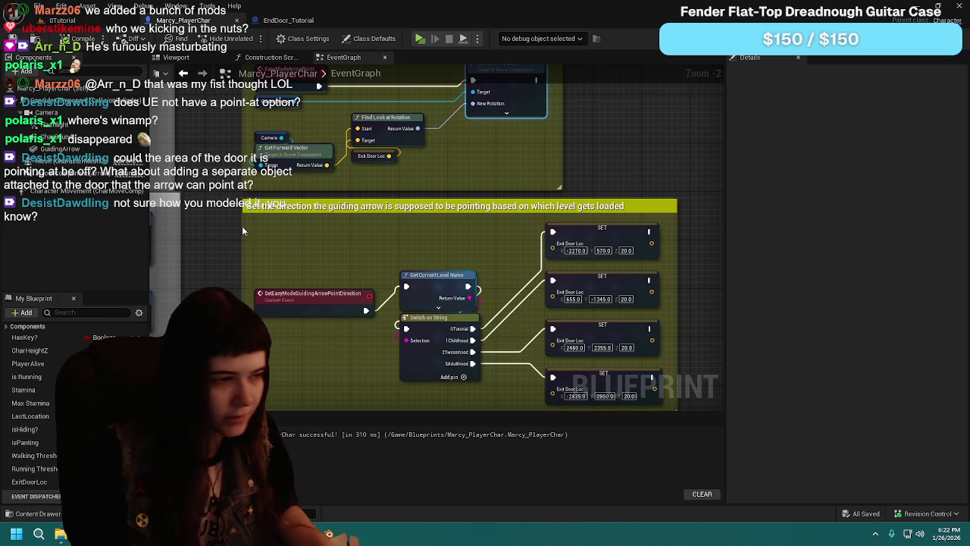
Step: Select the inner DoorMesh in the EndDoor_Tutorial blueprint's 3D preview to inspect its transform
mouse_move(487, 245)
mouse_down()
mouse_move(466, 208)
mouse_move(440, 220)
mouse_move(439, 243)
mouse_up()
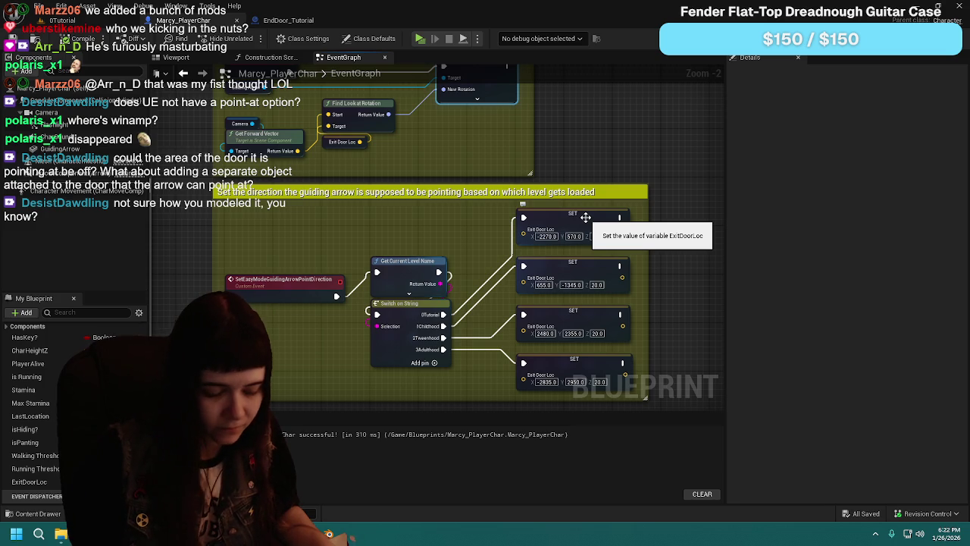
click(568, 162)
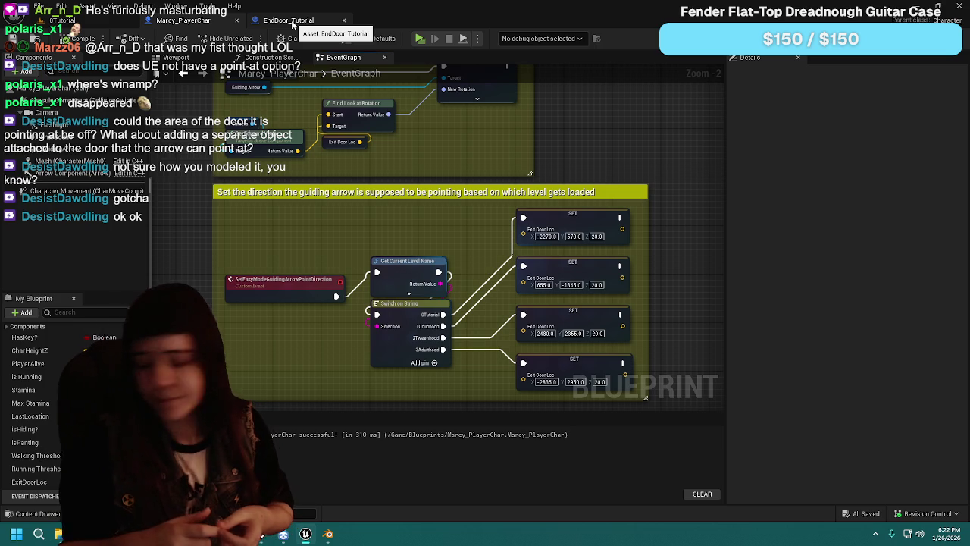
click(293, 25)
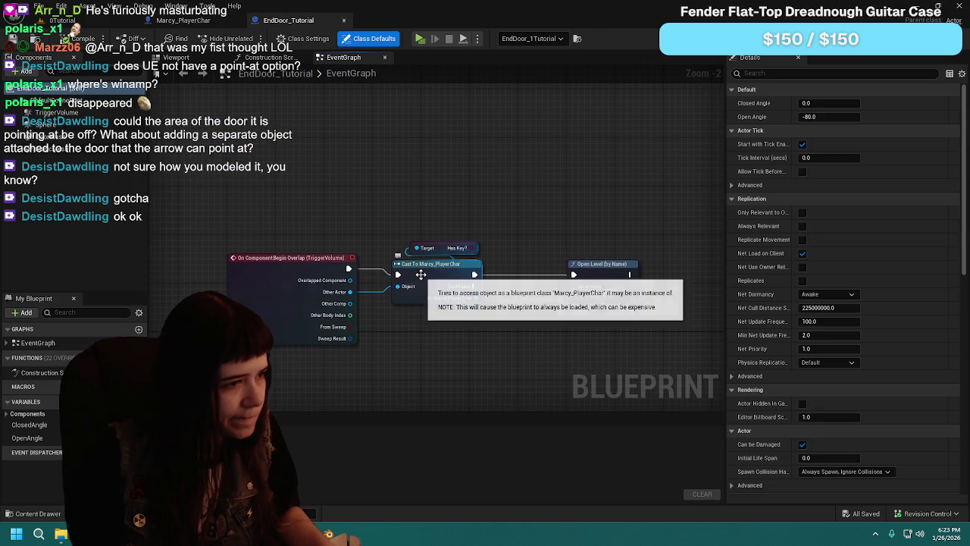
mouse_move(513, 223)
mouse_down()
mouse_move(505, 156)
mouse_move(420, 195)
mouse_move(528, 192)
mouse_up()
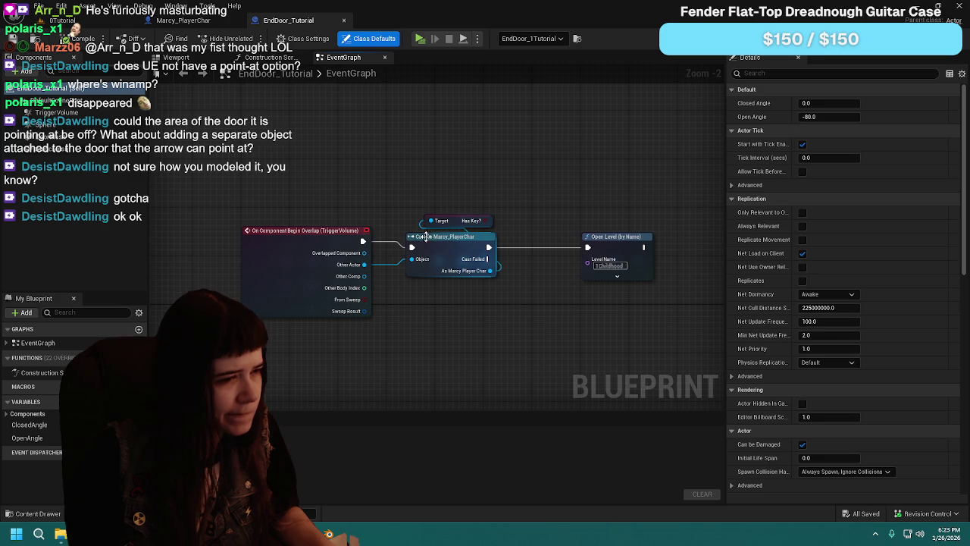
click(45, 149)
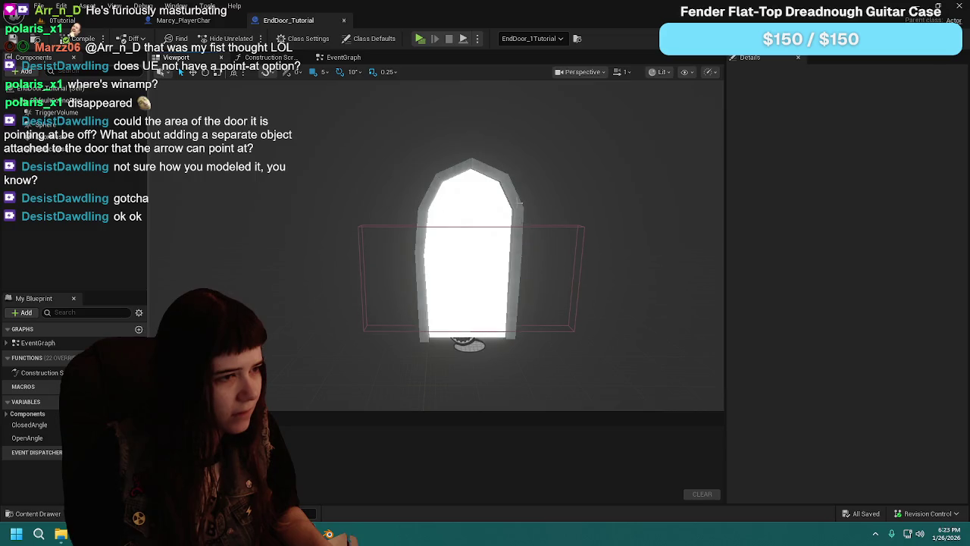
click(475, 244)
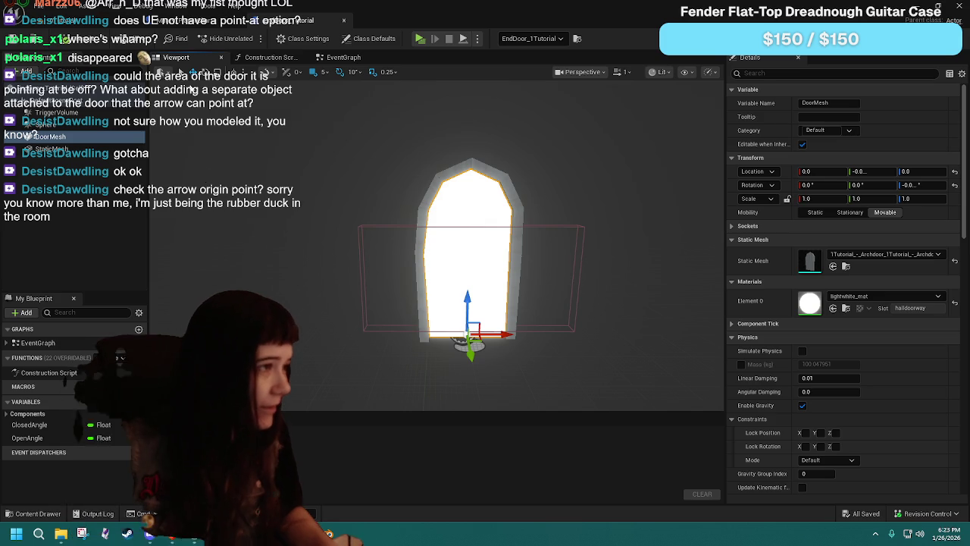
click(205, 20)
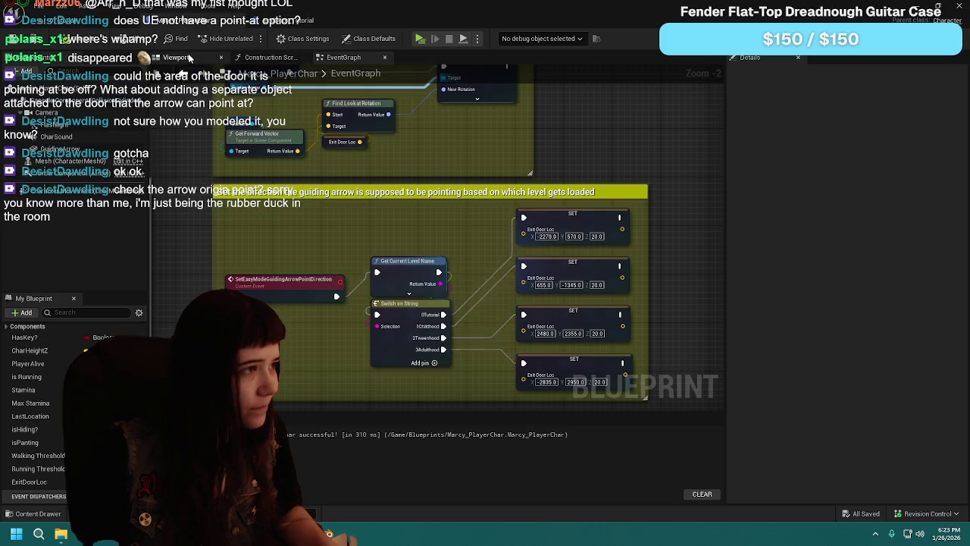
Step: Tick Rendering > Visible on the GuideArrow component in the player blueprint's Viewport
click(188, 58)
click(59, 149)
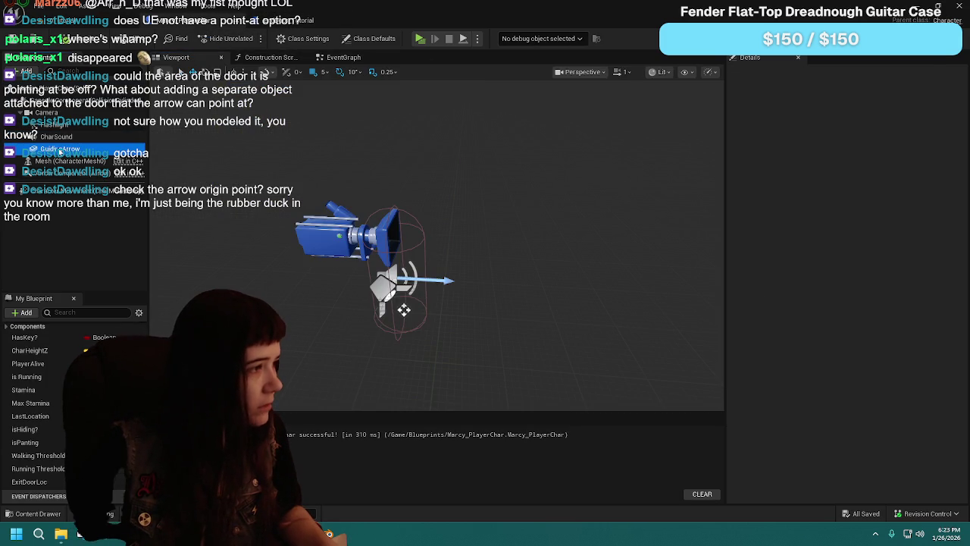
scroll(826, 344, down, 10)
scroll(826, 345, down, 10)
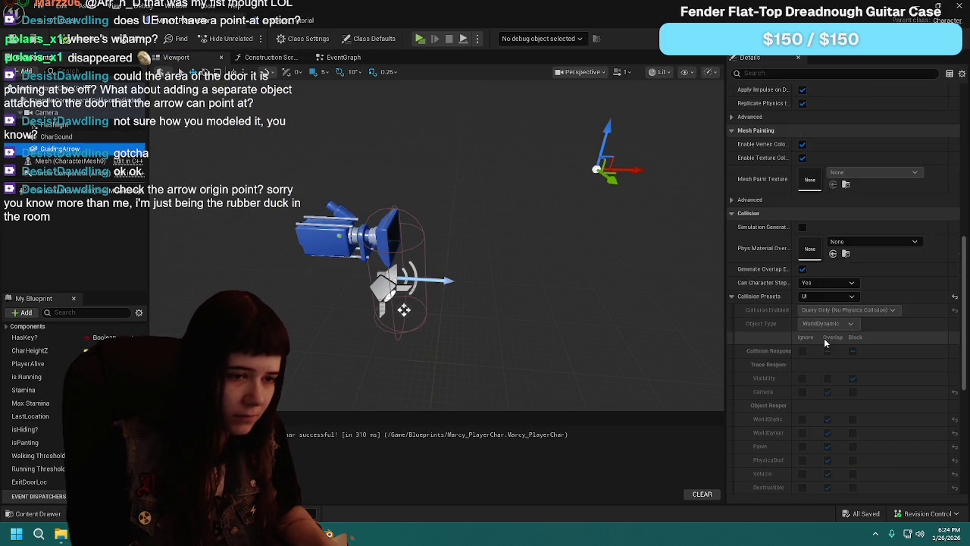
click(802, 343)
mouse_move(490, 241)
mouse_down()
mouse_move(401, 273)
mouse_move(447, 261)
mouse_move(432, 250)
mouse_move(455, 235)
mouse_move(432, 254)
mouse_move(462, 254)
mouse_move(428, 243)
mouse_move(417, 250)
mouse_move(534, 225)
mouse_up()
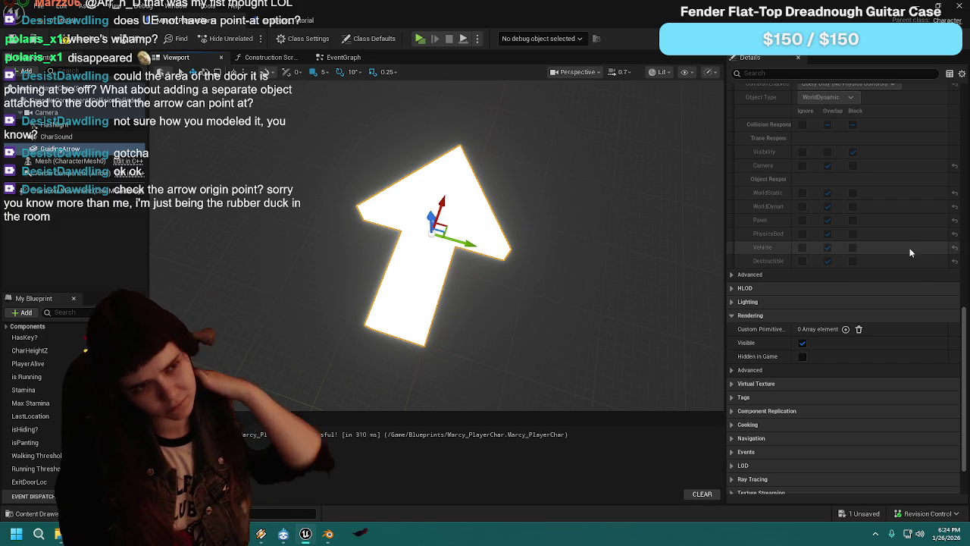
Step: Zoom and orbit the preview around the arrow mesh, then move the blueprint editor aside
scroll(895, 244, up, 2)
scroll(891, 245, up, 2)
scroll(886, 250, up, 5)
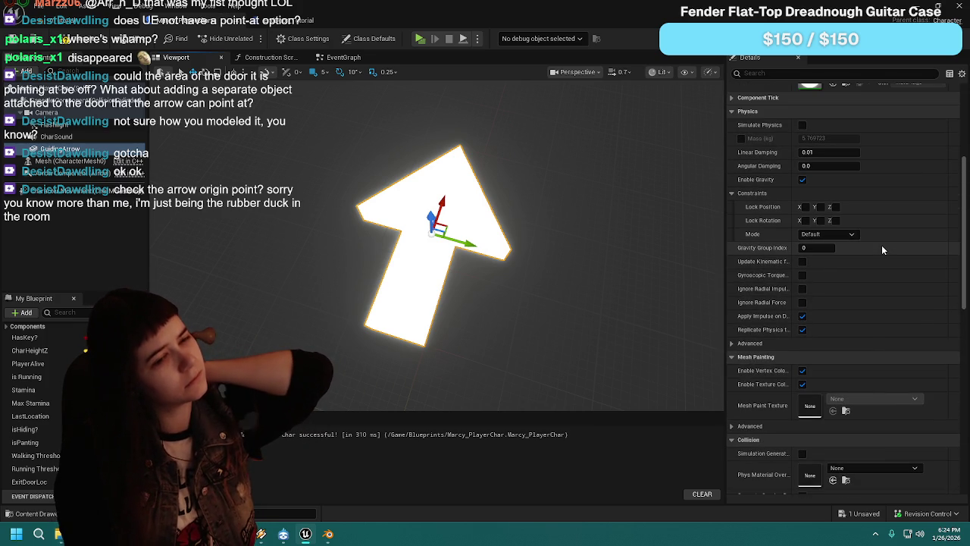
scroll(881, 245, up, 5)
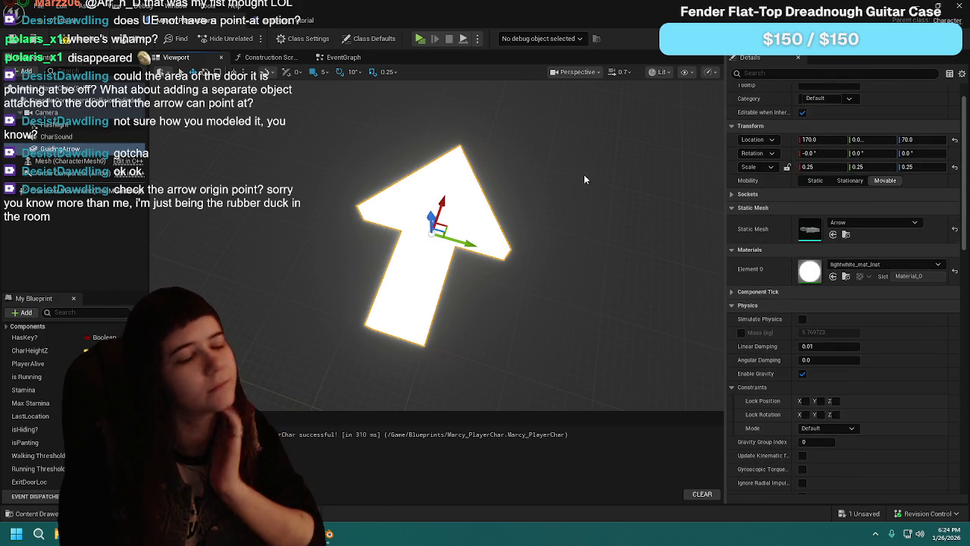
mouse_move(579, 235)
mouse_down()
mouse_move(606, 244)
mouse_move(531, 257)
mouse_move(575, 240)
mouse_up()
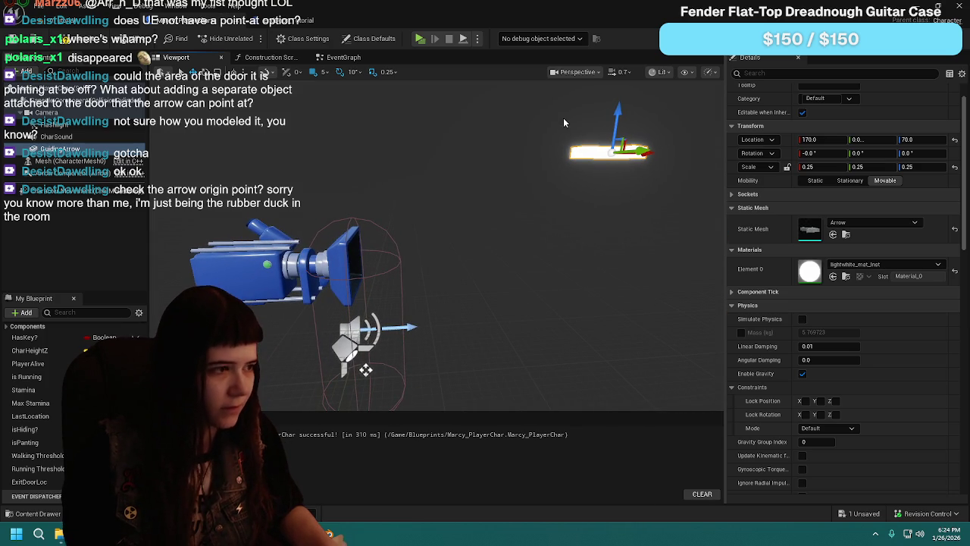
drag(213, 38, 845, 241)
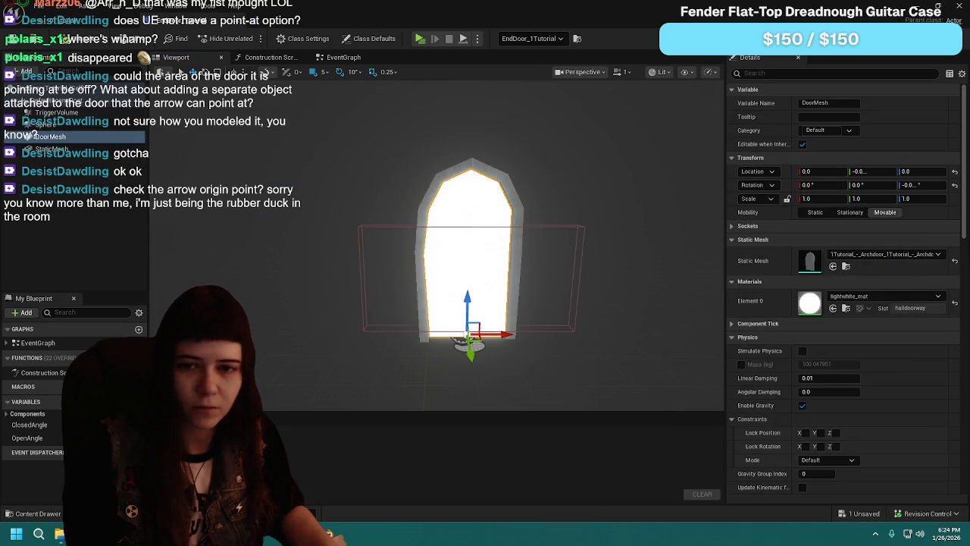
Step: Select the PlayerCharacter in the level and save all unsaved changes
click(94, 23)
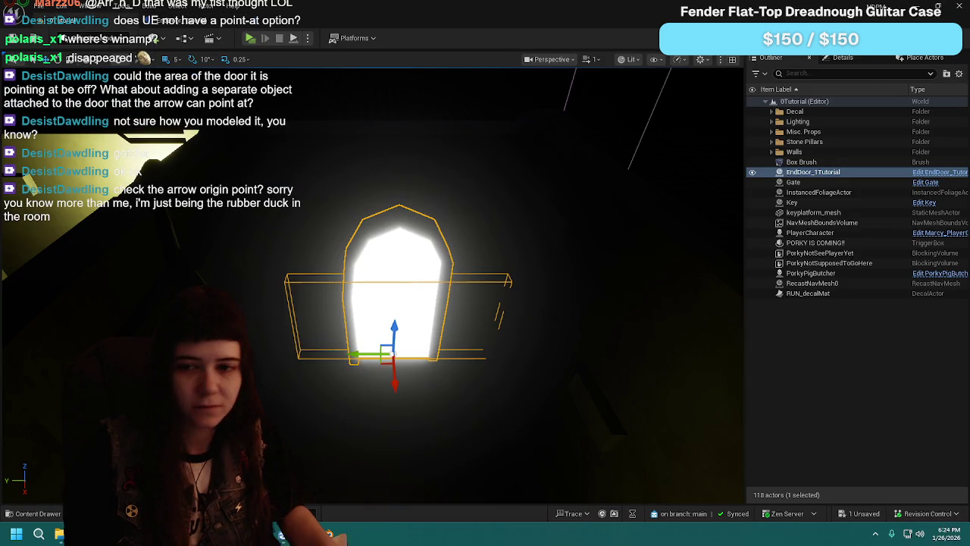
drag(587, 125, 586, 125)
drag(320, 428, 334, 402)
click(334, 402)
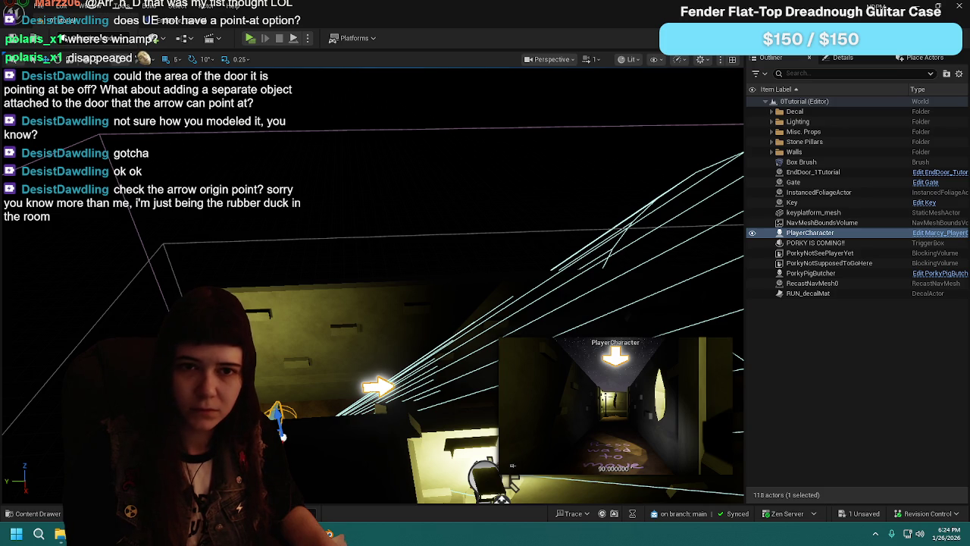
key(ctrl+s)
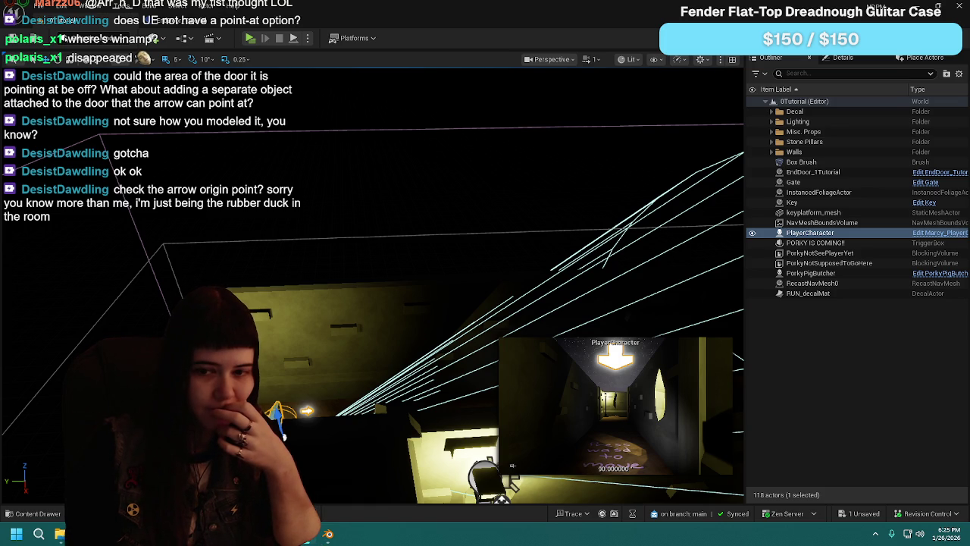
click(819, 343)
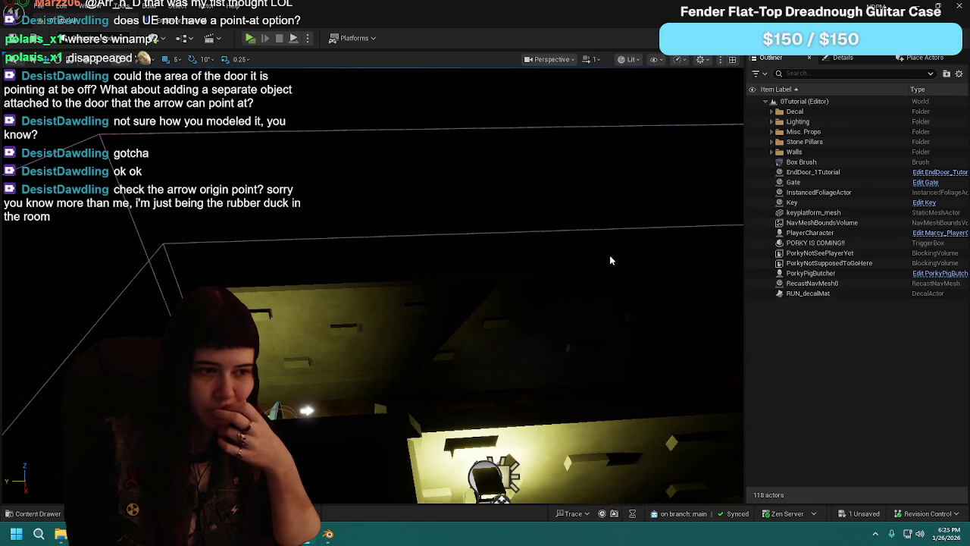
key(ctrl+s)
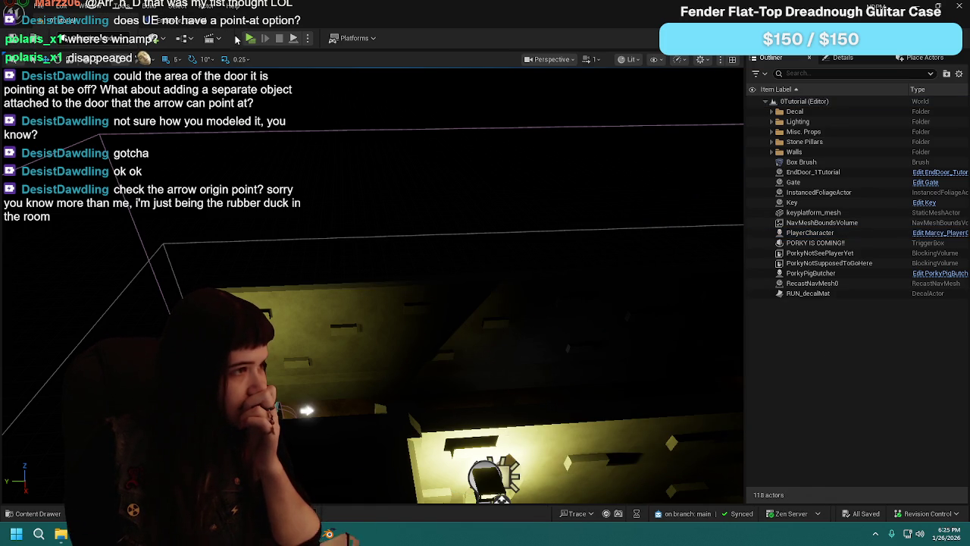
Step: Play-test by walking down the corridor toward the street lamp, then reopen the player's blueprint
click(251, 38)
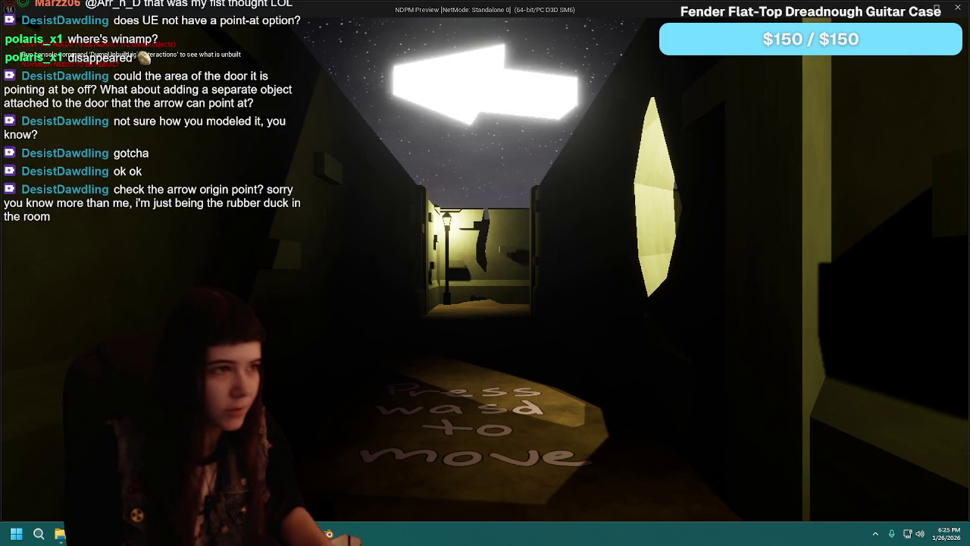
key(w)
key(w)
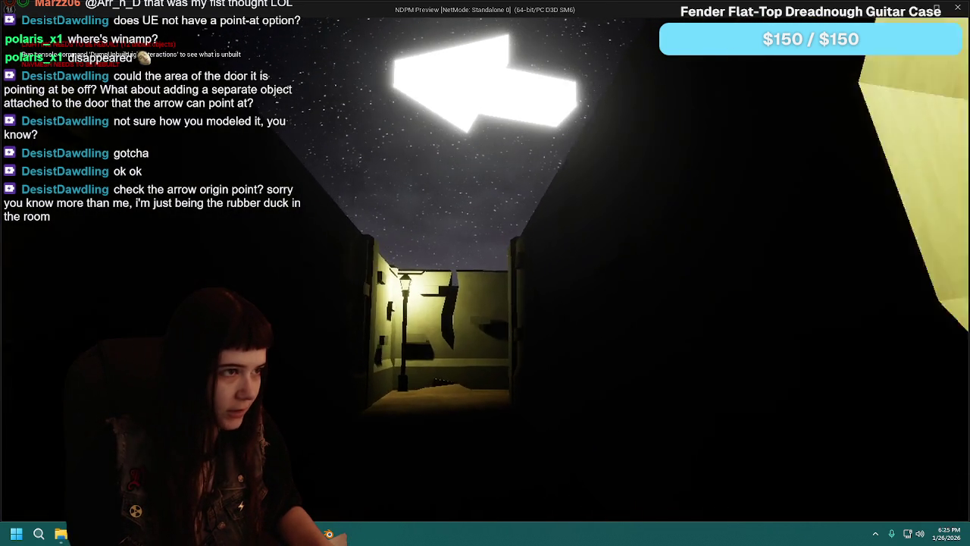
key(w)
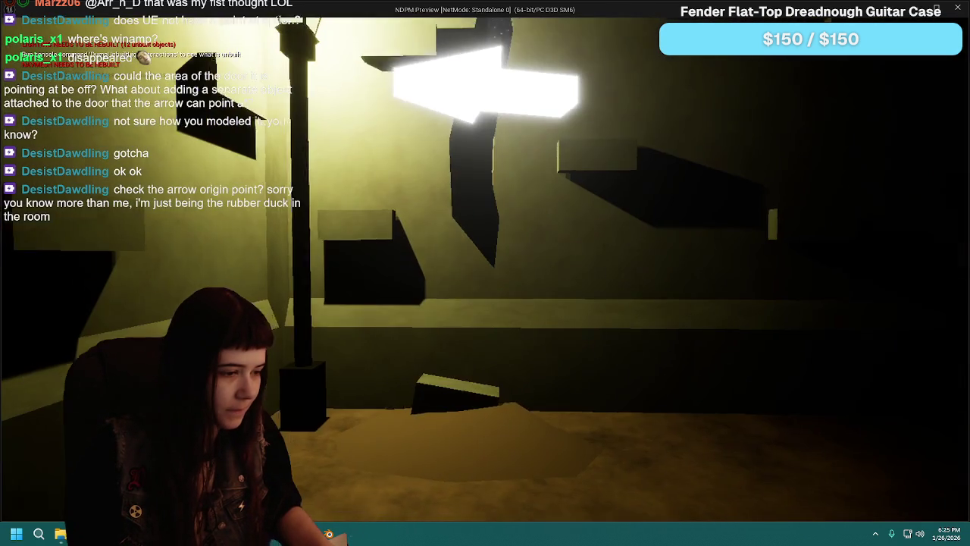
key(Escape)
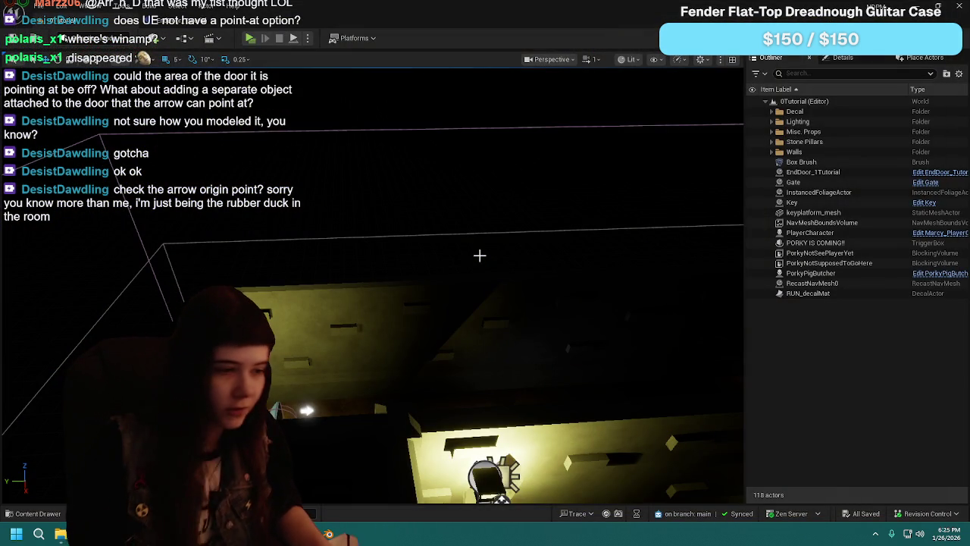
click(810, 233)
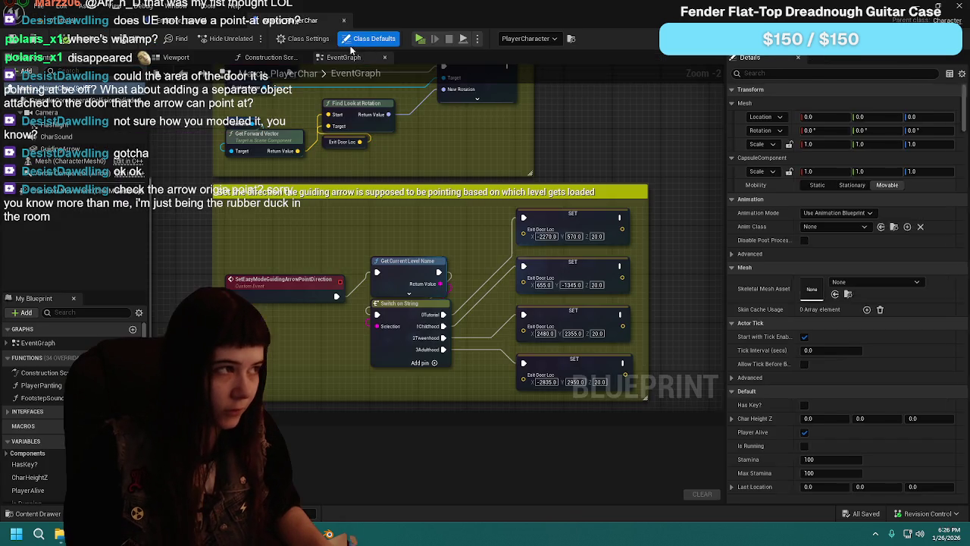
key(alt+Tab)
click(337, 17)
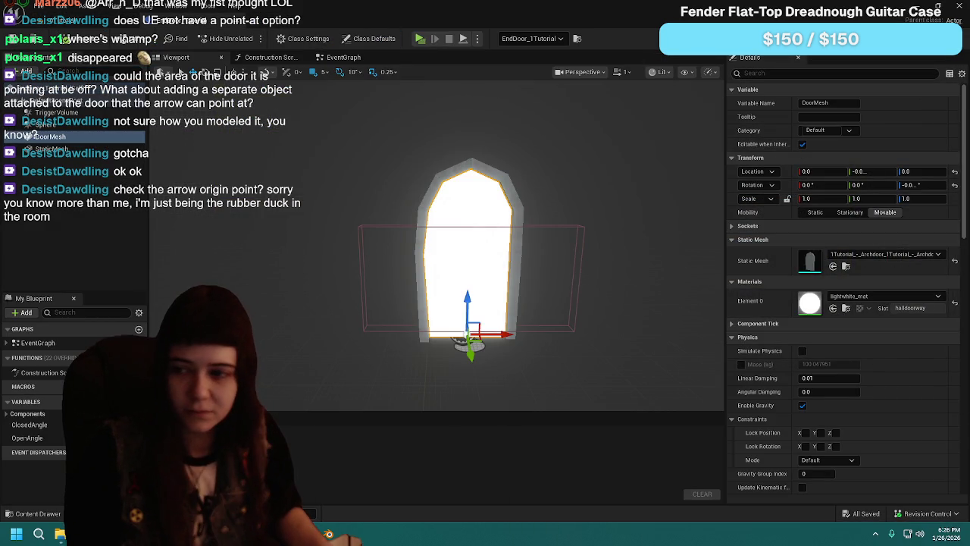
Step: Return to the level editor with PlayerCharacter selected to see the arrow in its camera preview
click(89, 36)
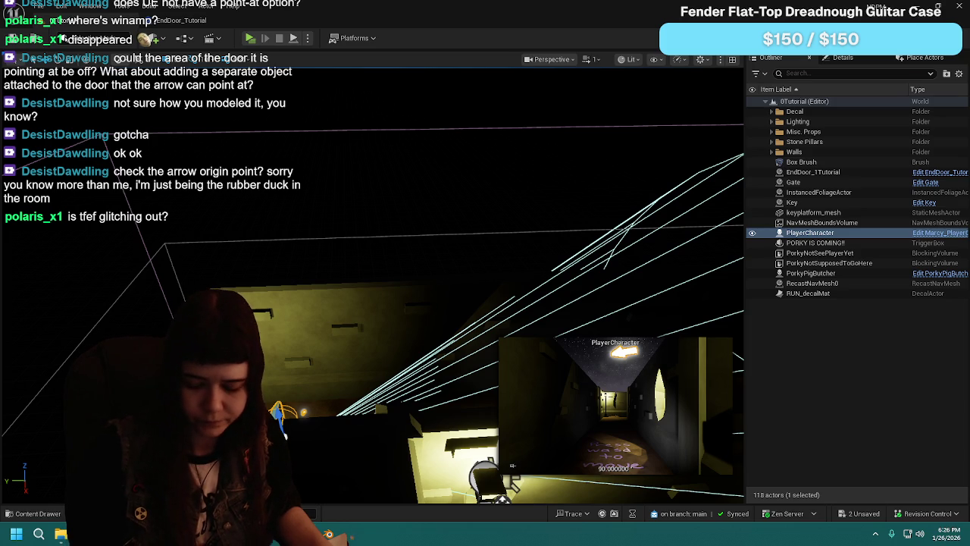
Step: Undo the recent arrow component and location edits, save, and open the Marcy_PlayerChar blueprint
key(ctrl+z)
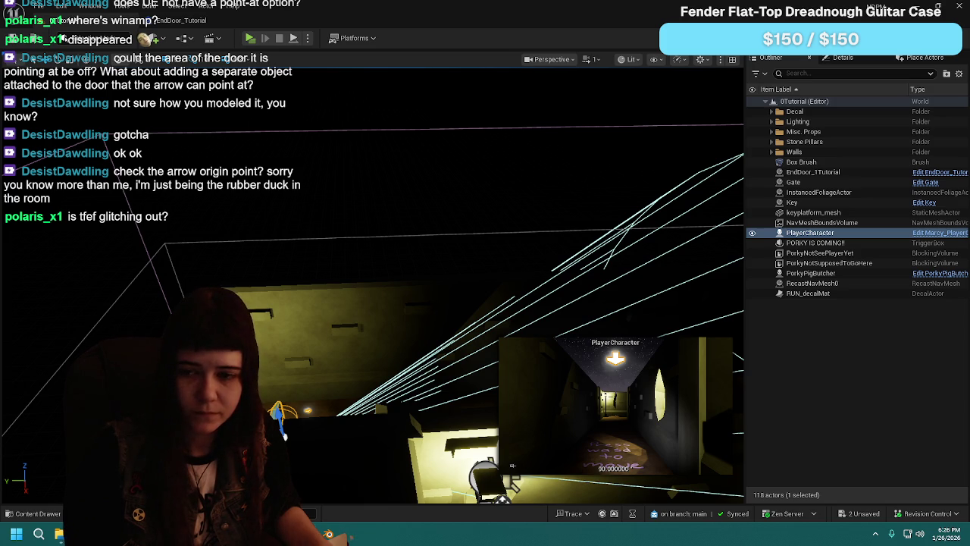
key(ctrl+z)
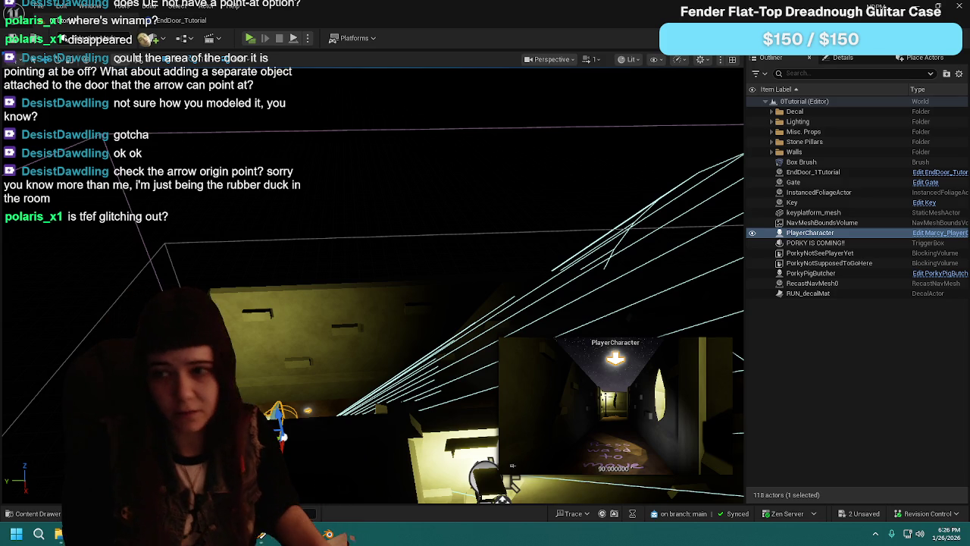
key(ctrl+z)
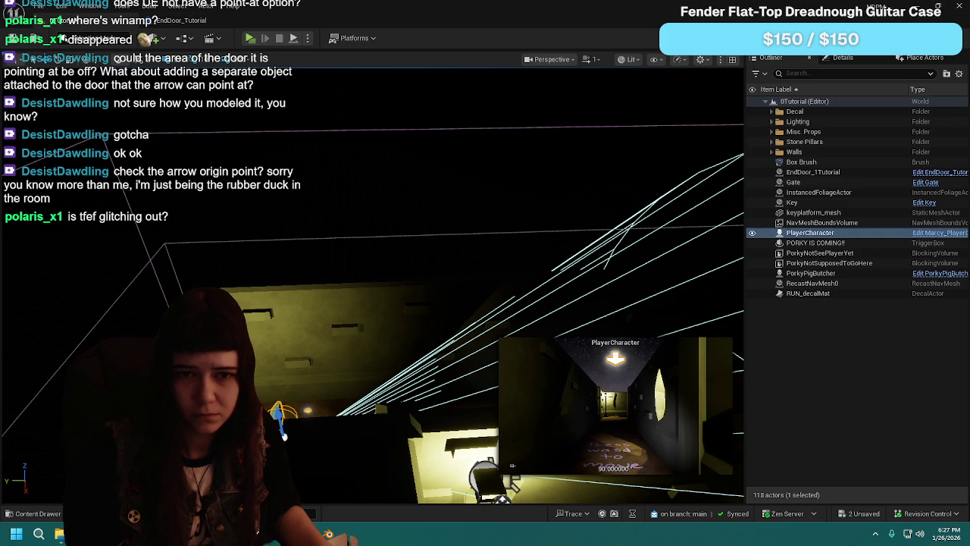
key(ctrl+z)
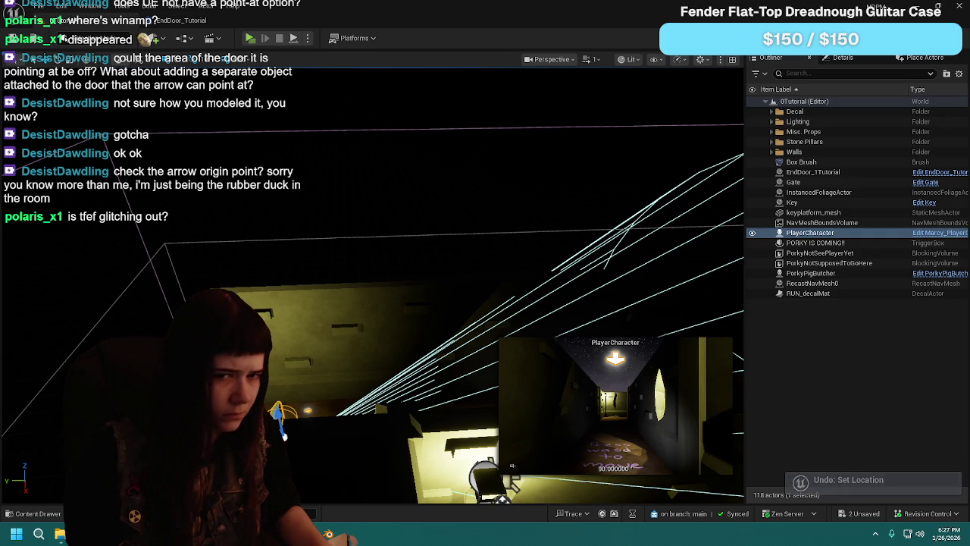
key(ctrl+s)
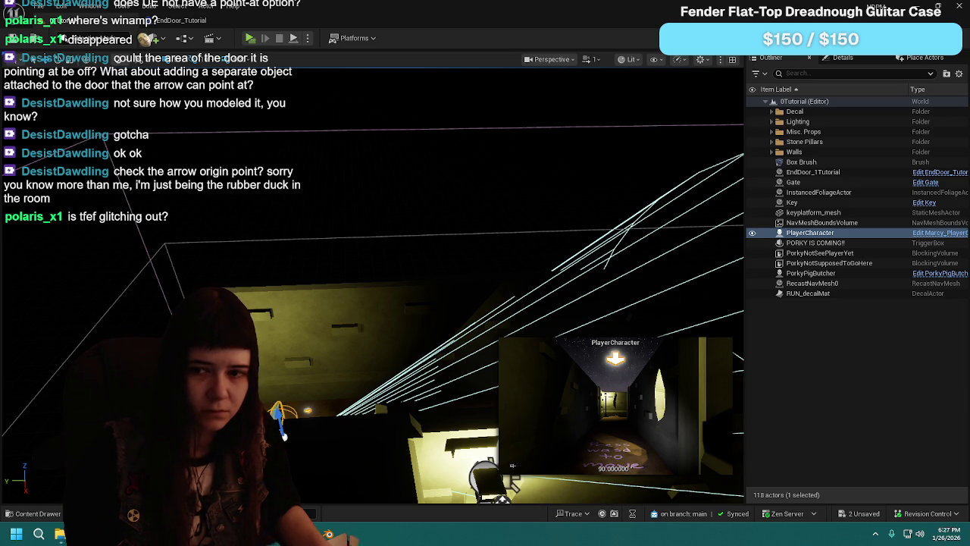
key(ctrl+z)
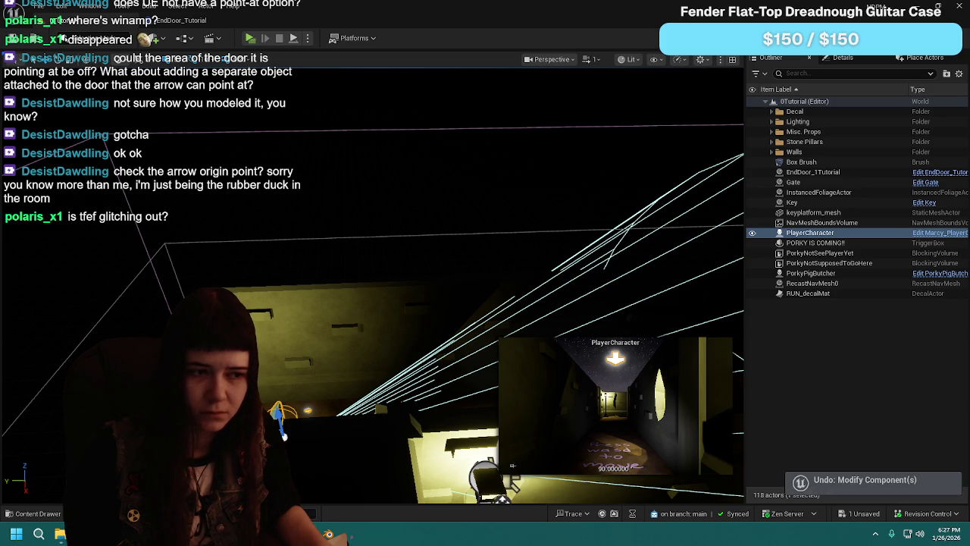
click(940, 233)
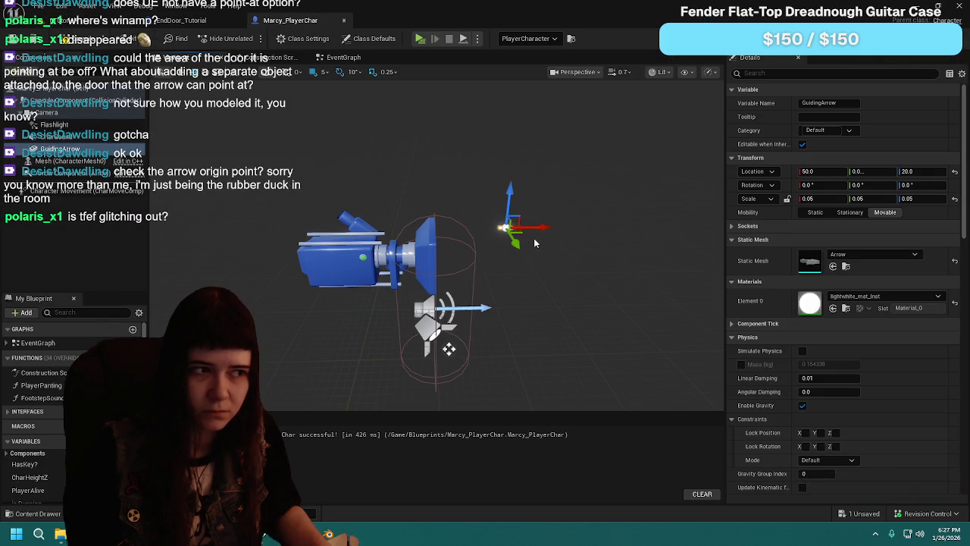
mouse_move(564, 219)
mouse_down()
mouse_move(599, 219)
mouse_move(598, 182)
mouse_move(561, 151)
mouse_up()
mouse_move(455, 200)
mouse_down()
mouse_move(463, 190)
mouse_move(455, 200)
mouse_up()
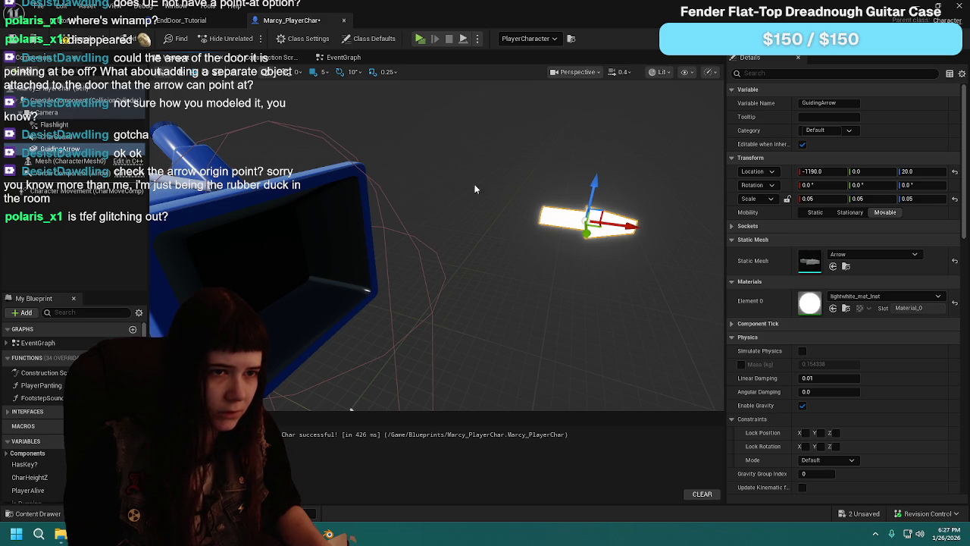
key(ctrl+z)
drag(493, 180, 486, 388)
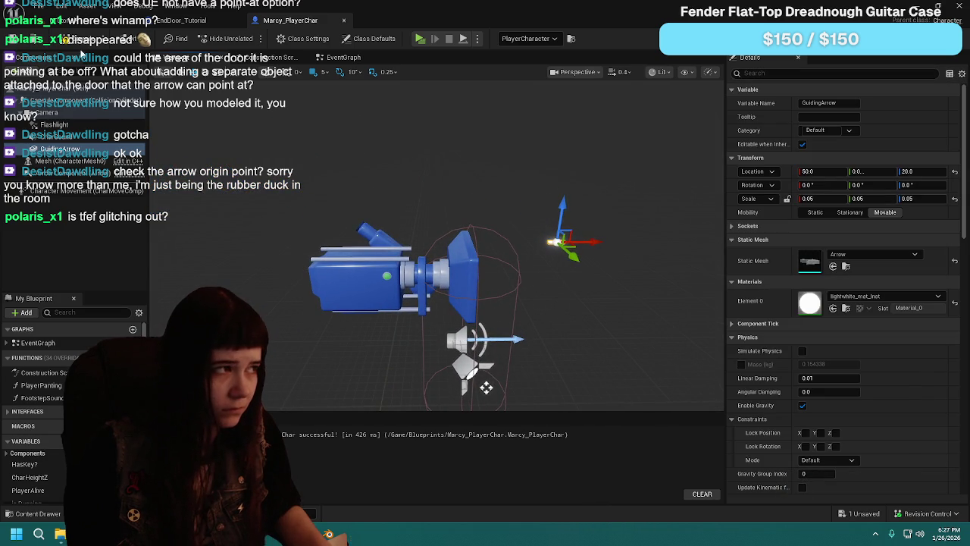
click(15, 42)
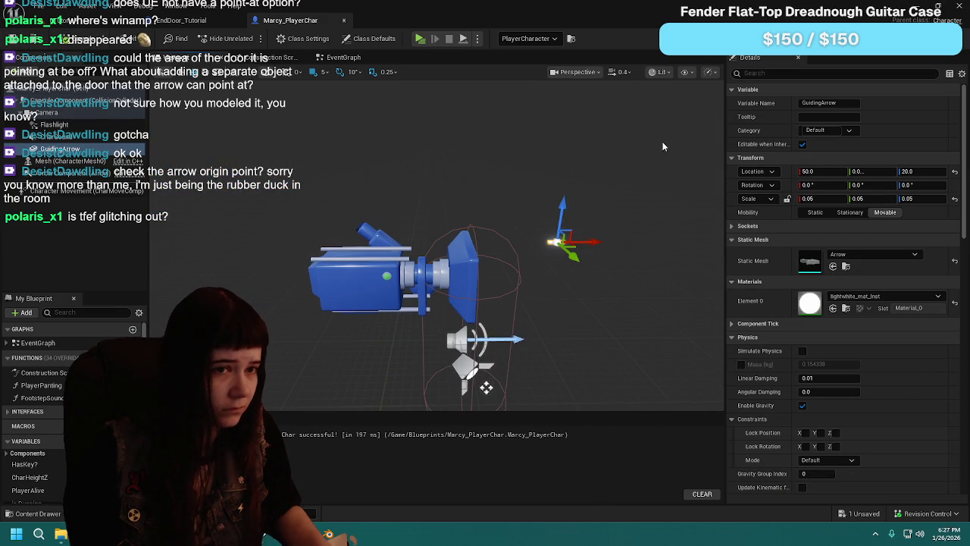
click(957, 199)
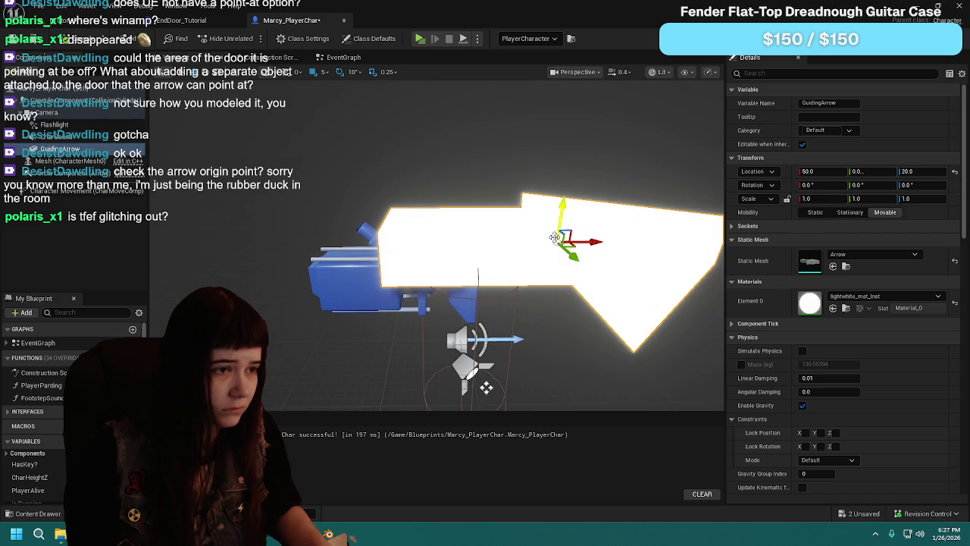
mouse_move(591, 239)
mouse_down()
mouse_move(663, 238)
mouse_move(439, 238)
mouse_move(478, 236)
mouse_up()
key(ctrl+z)
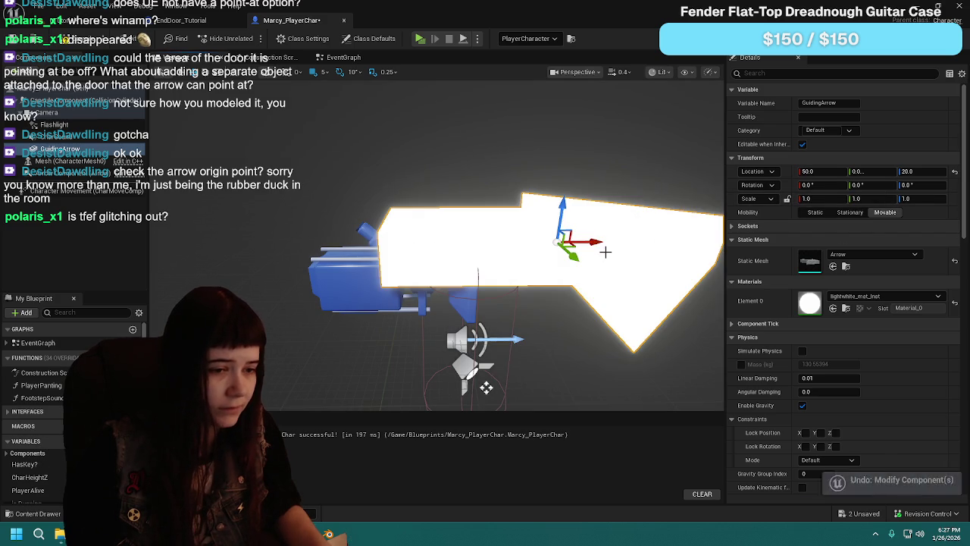
key(ctrl+z)
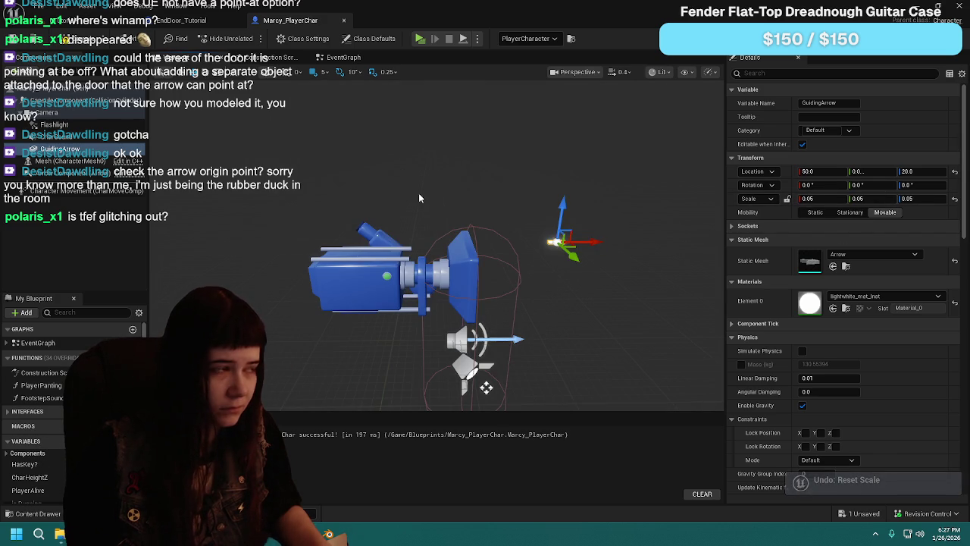
click(11, 44)
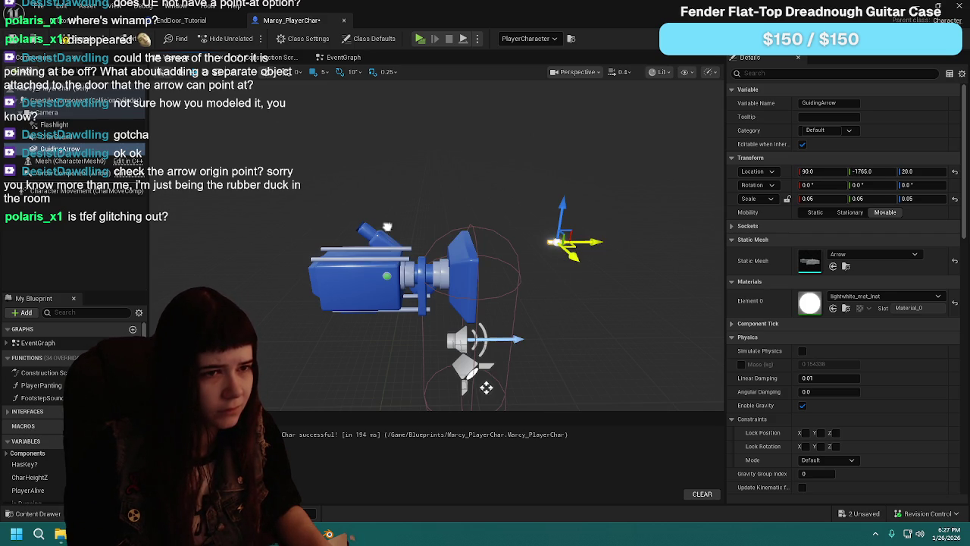
key(ctrl+z)
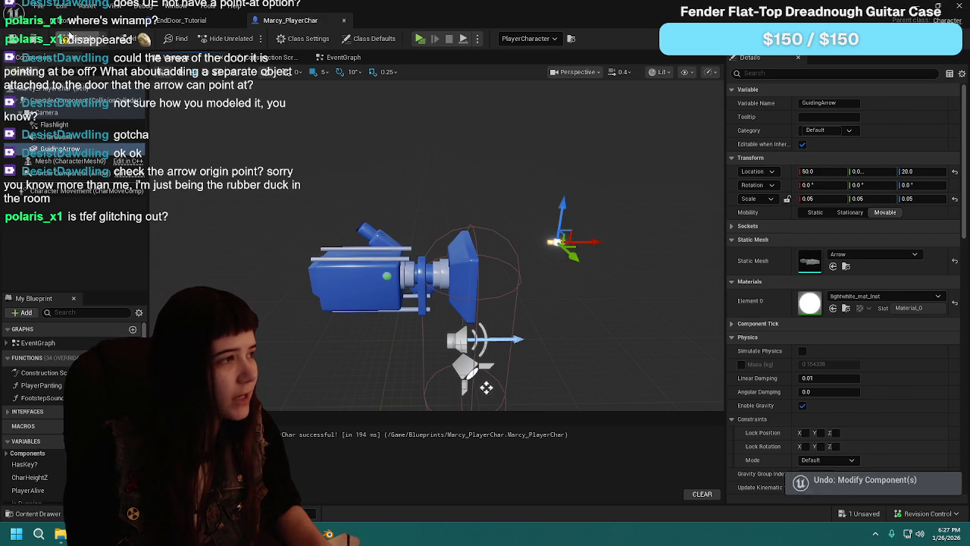
key(ctrl+s)
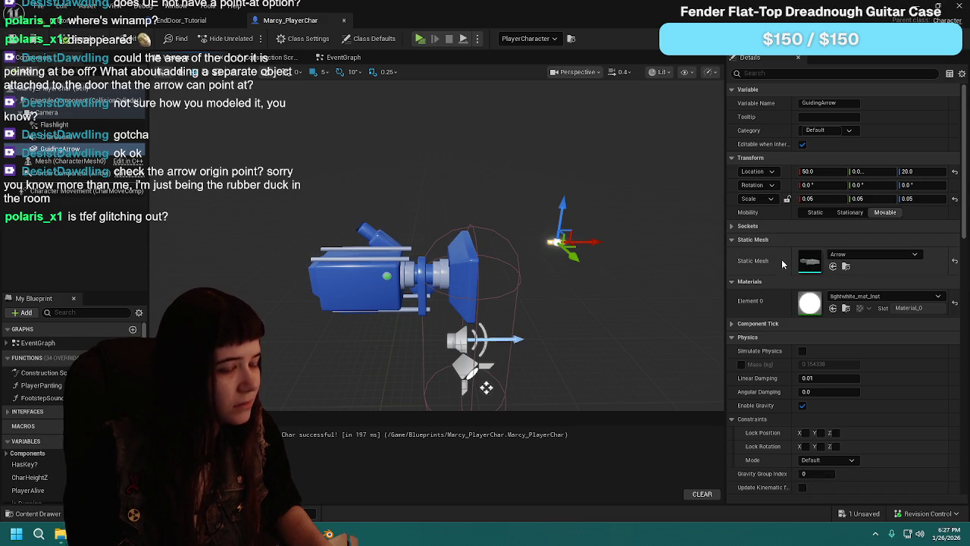
Step: Save all changes from the level view and return to the Marcy_PlayerChar blueprint
scroll(782, 260, down, 5)
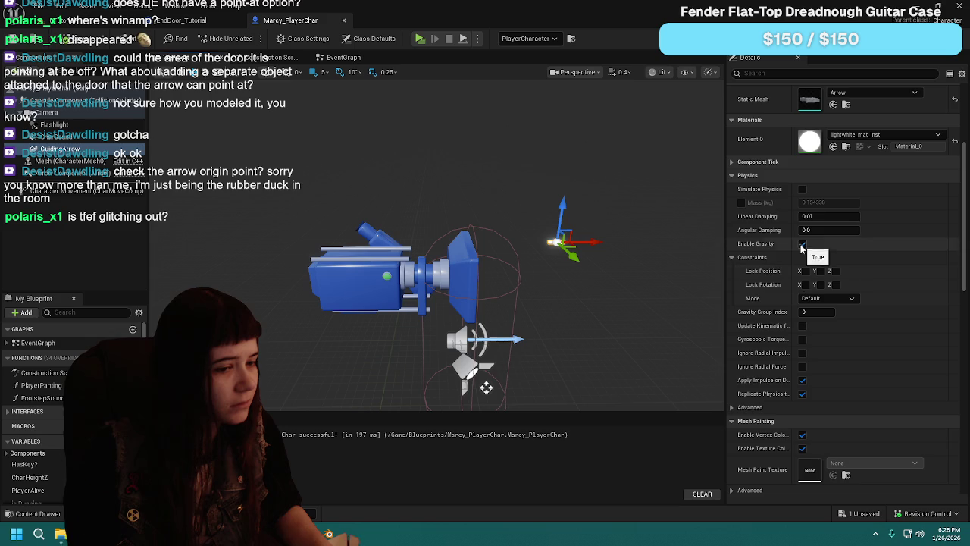
scroll(784, 383, down, 10)
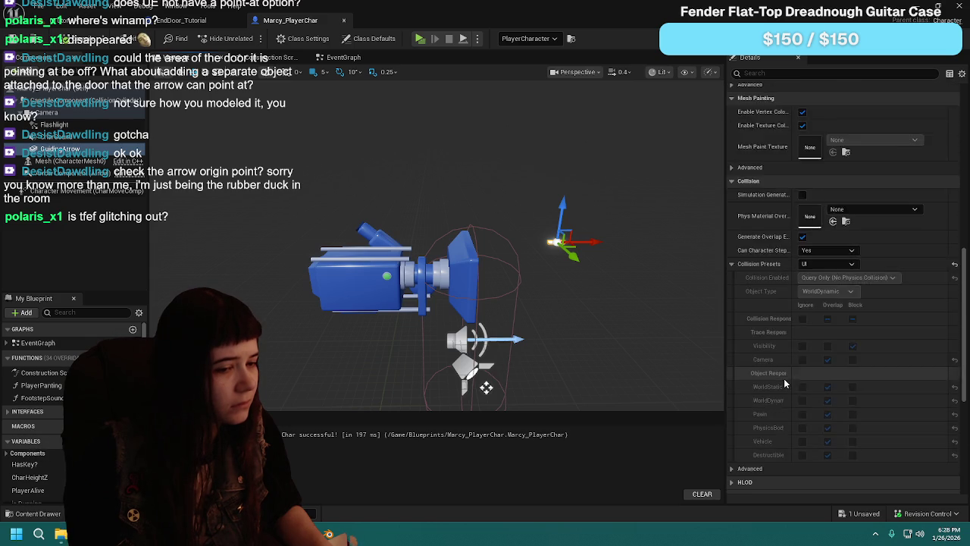
scroll(784, 378, down, 7)
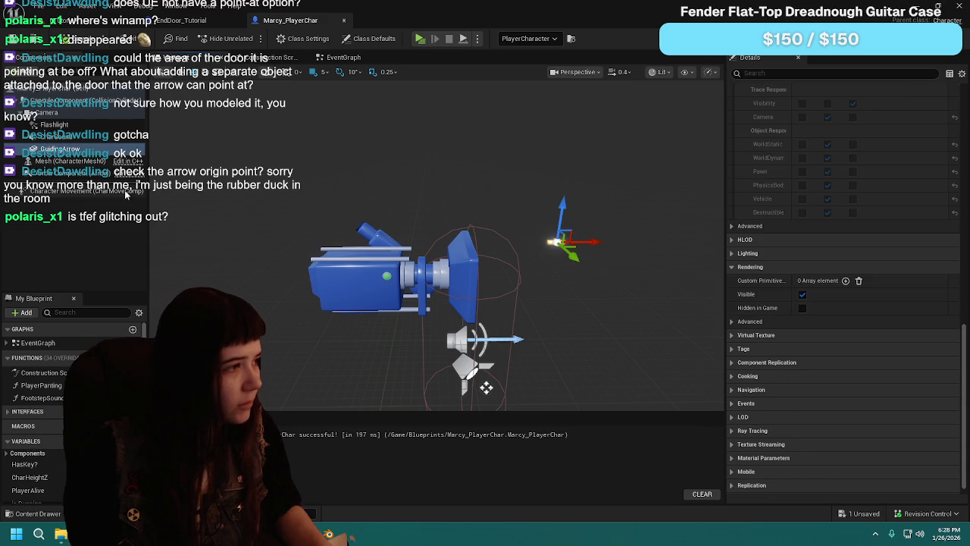
click(180, 20)
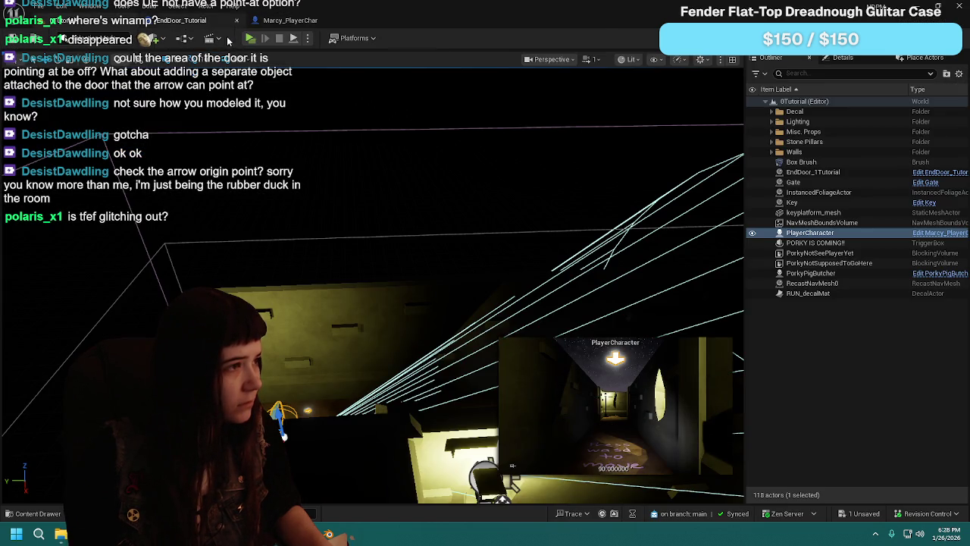
key(ctrl+s)
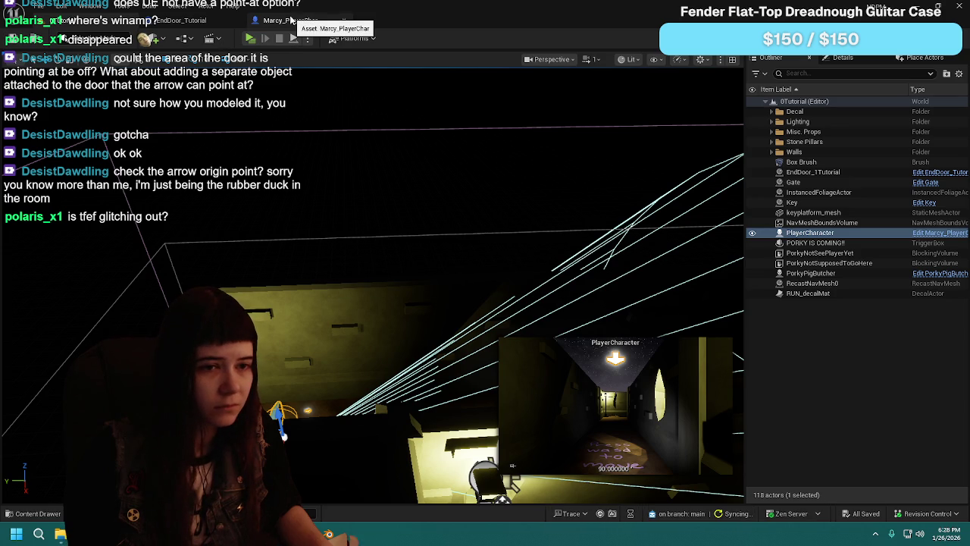
click(291, 20)
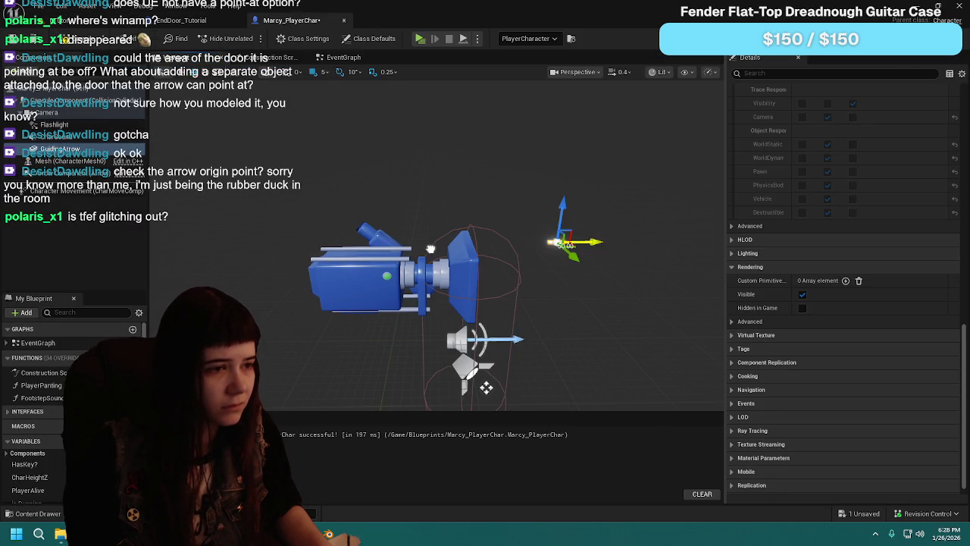
Step: Undo the arrow's location and rotation changes and set its yaw to 0
scroll(827, 242, up, 15)
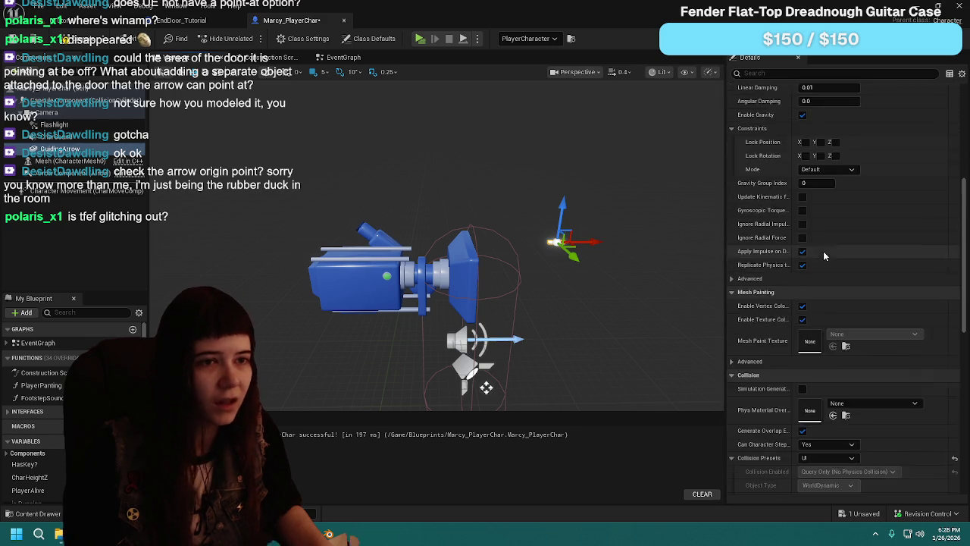
scroll(818, 252, up, 3)
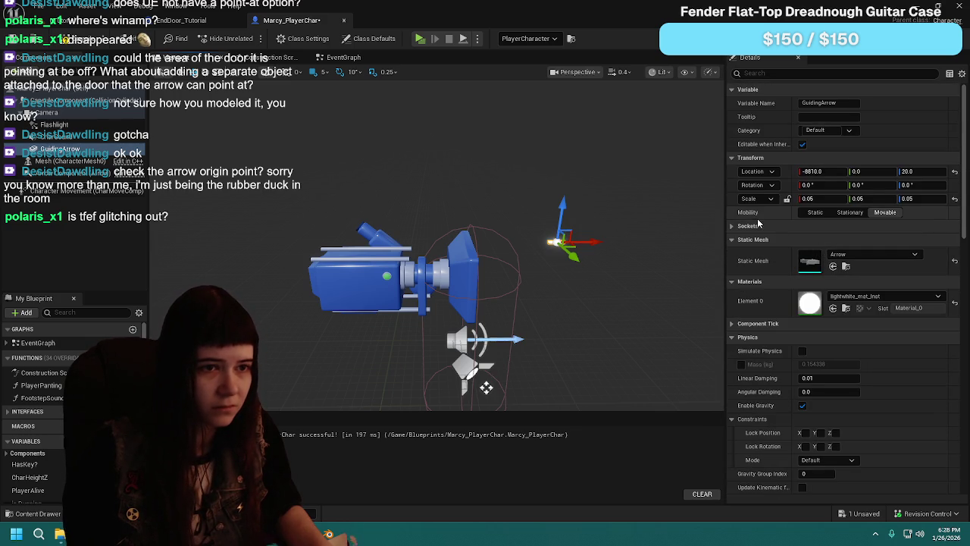
key(ctrl+z)
key(ctrl+z)
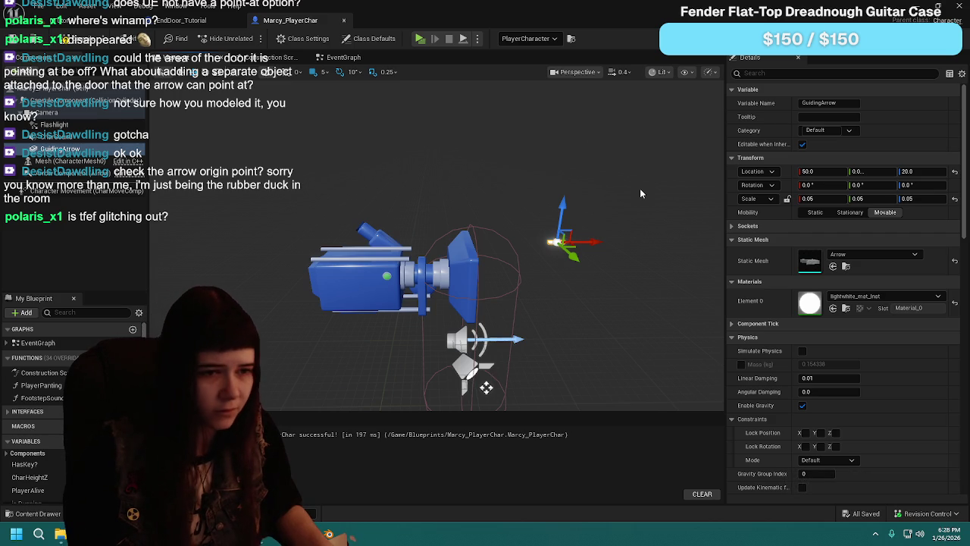
scroll(860, 400, down, 1)
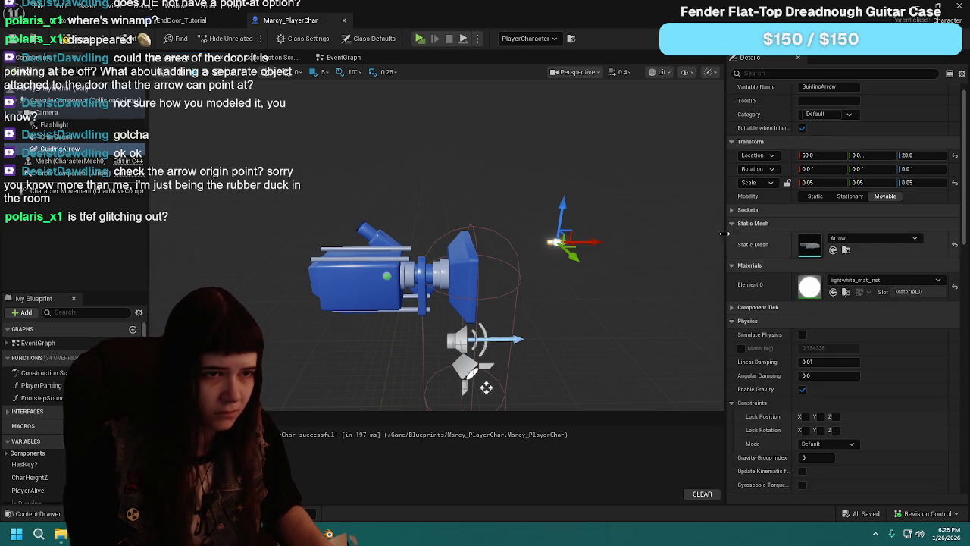
click(591, 305)
key(ctrl+z)
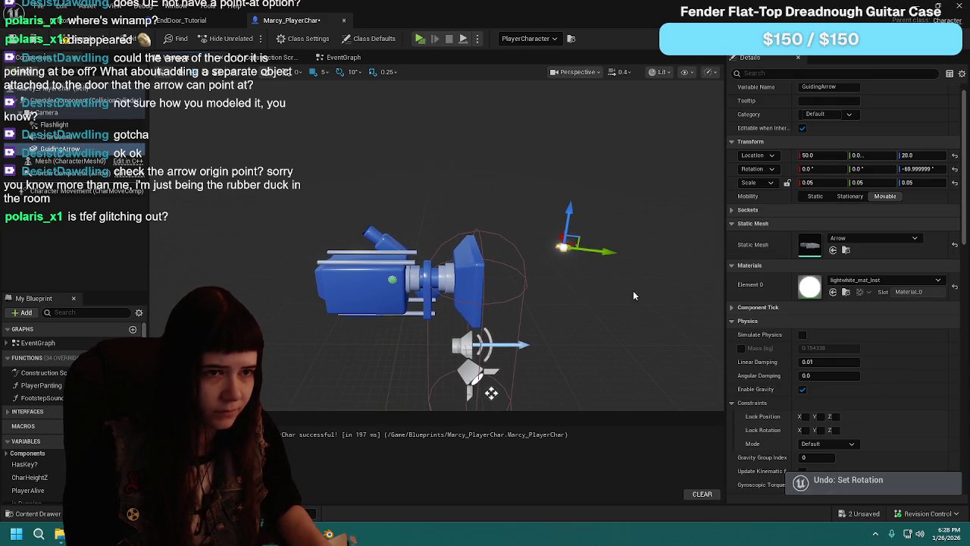
text(0)
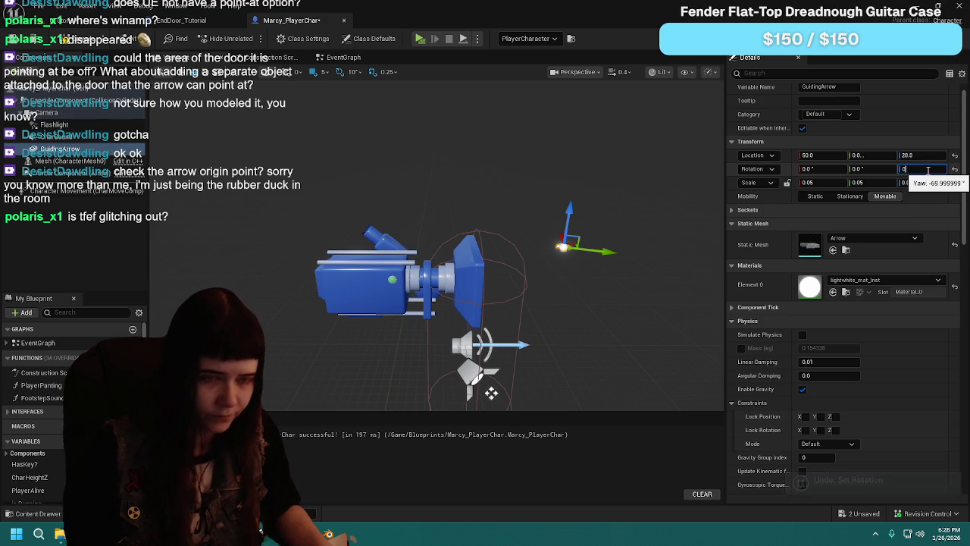
key(Return)
Step: Revert the GuidingArrow to 0.1 scale with zero yaw, then compile and save the blueprint
key(ctrl+z)
key(ctrl+z)
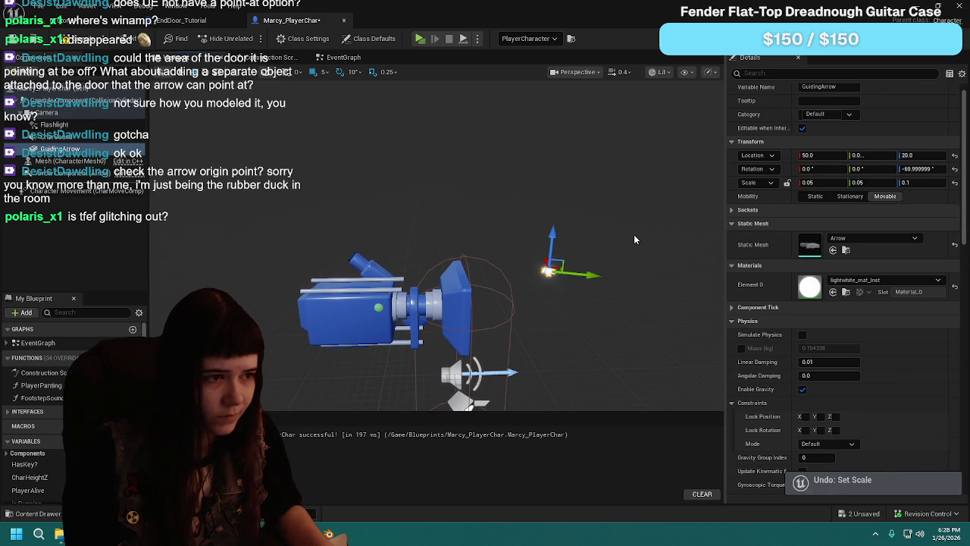
key(ctrl+z)
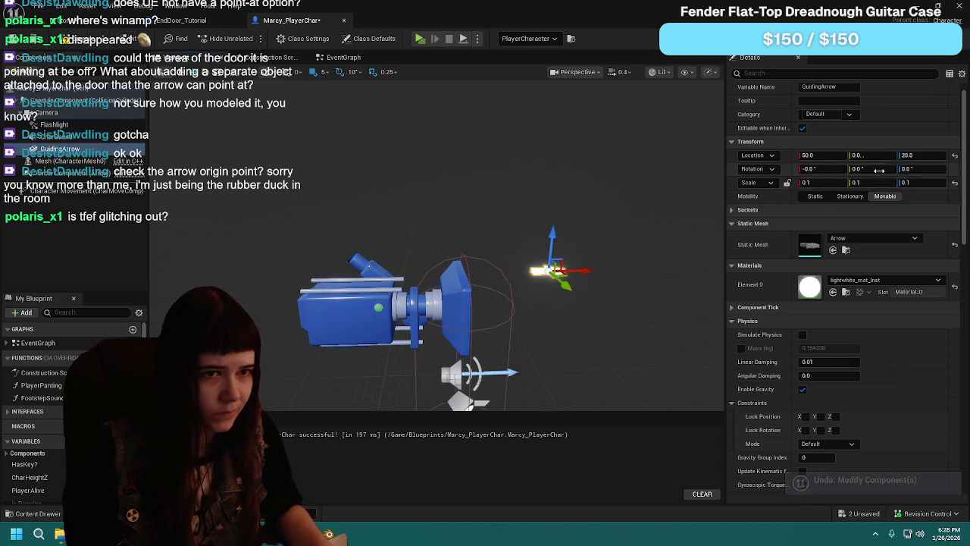
drag(585, 270, 576, 277)
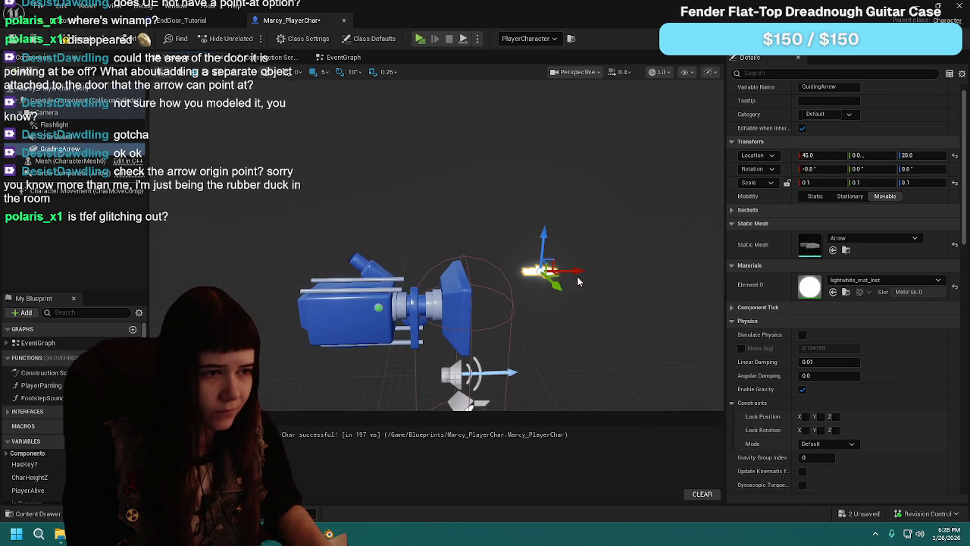
key(ctrl+z)
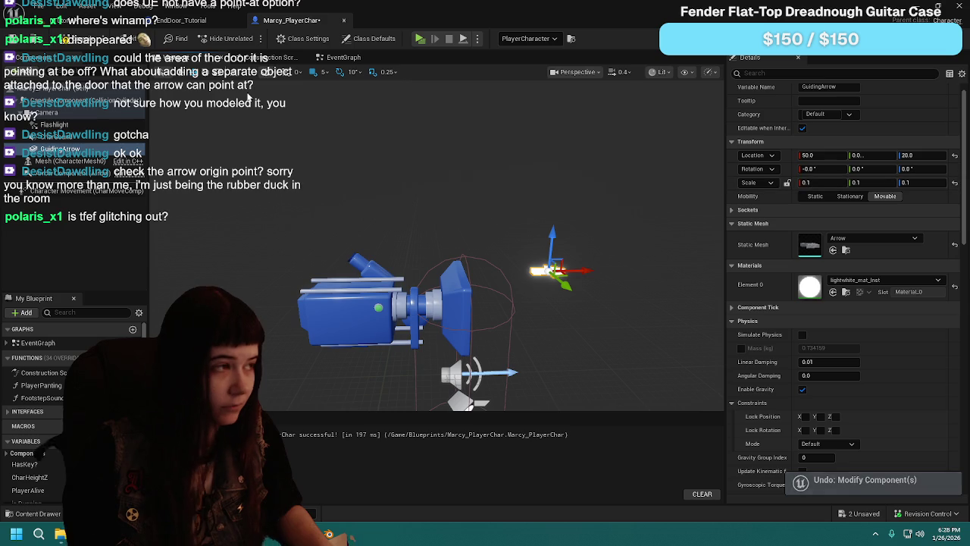
click(72, 38)
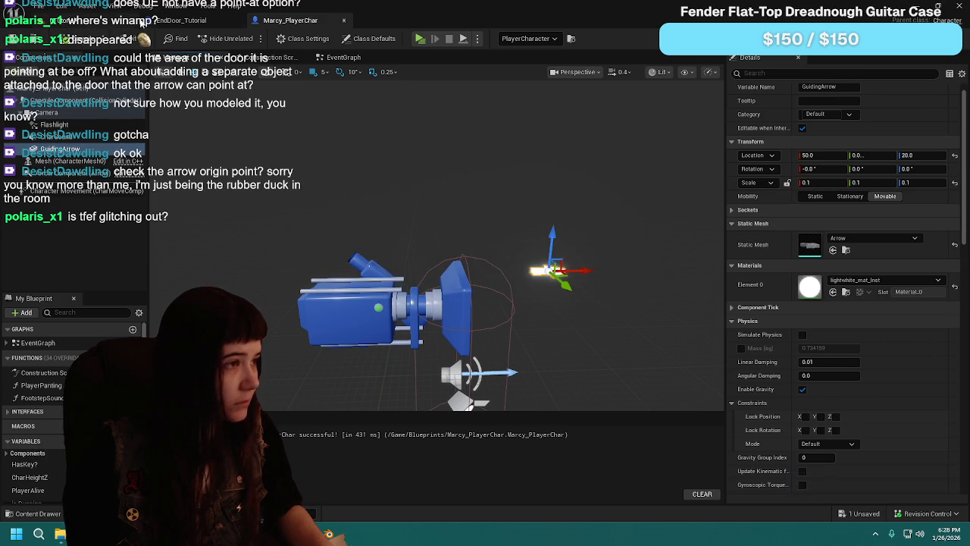
click(182, 21)
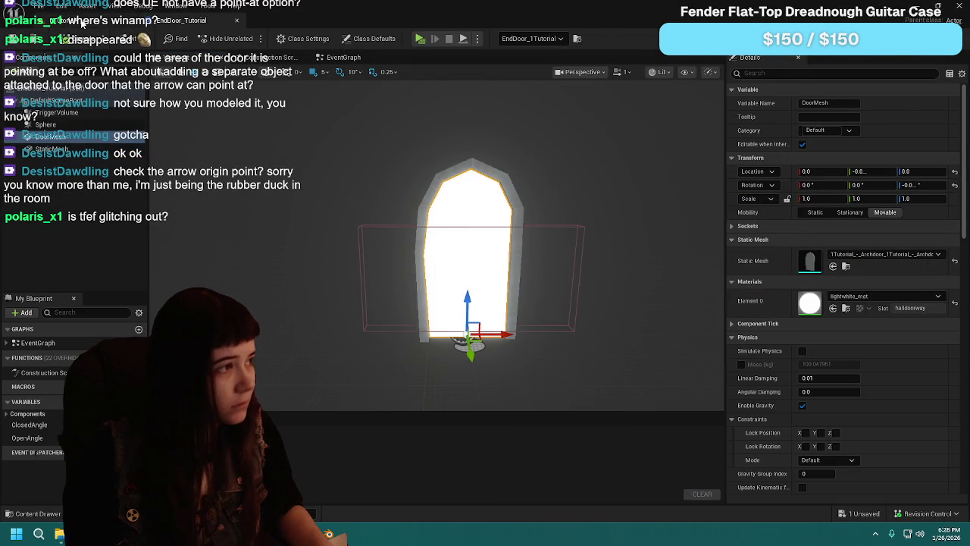
Step: Confirm the GuidingArrow sits at 36, 0, 16 with scale 0.05, then save all in 0Tutorial
click(106, 20)
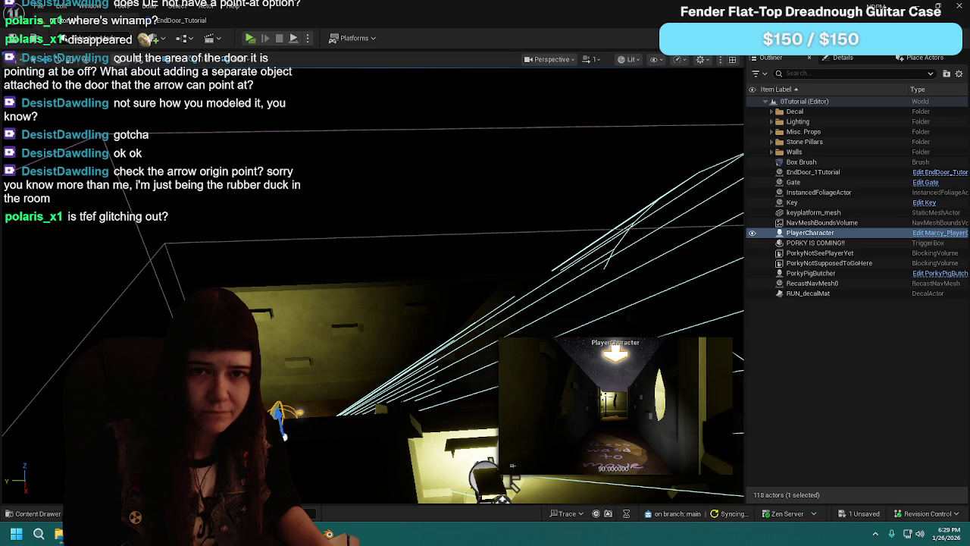
click(939, 233)
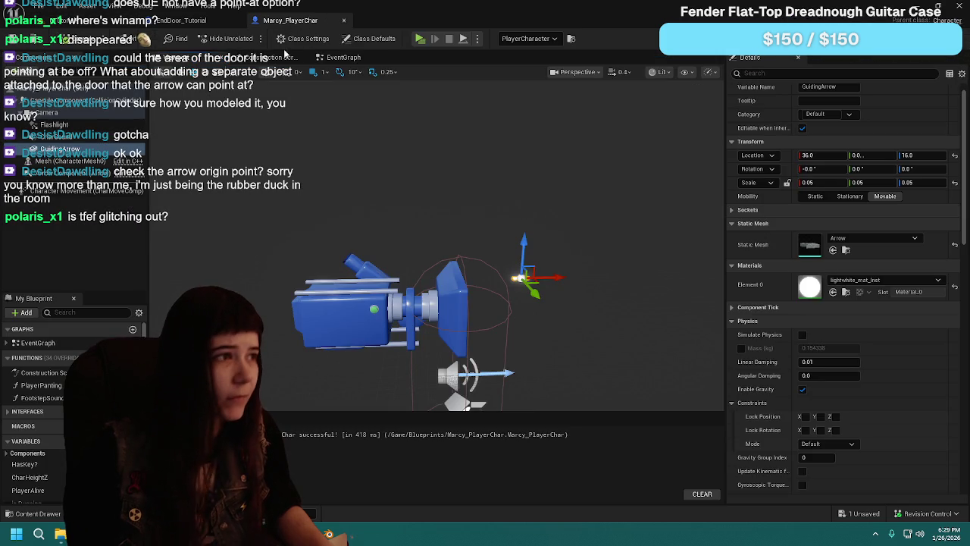
click(285, 55)
click(181, 21)
key(ctrl+s)
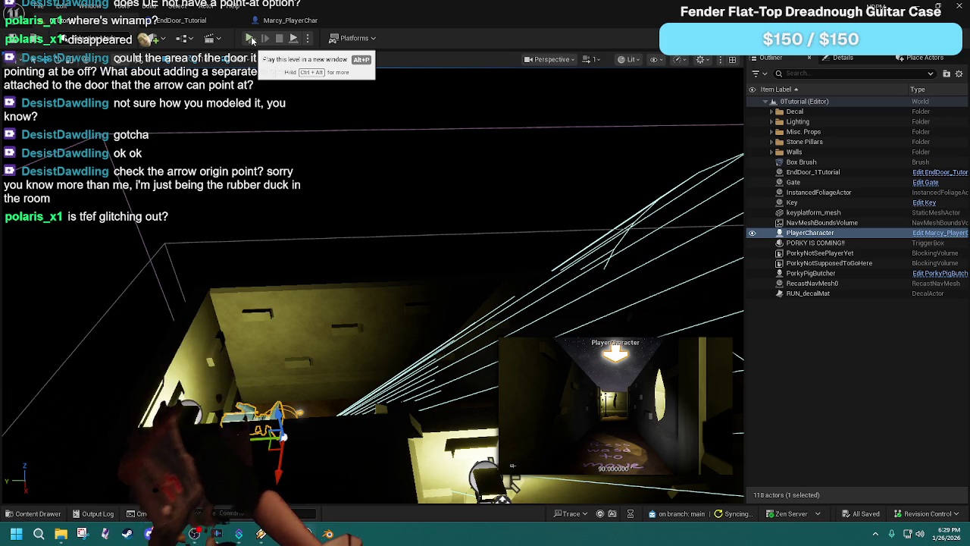
Step: Walk forward down the alley in the play-test, stop it with Esc, and reopen Marcy_PlayerChar
click(252, 40)
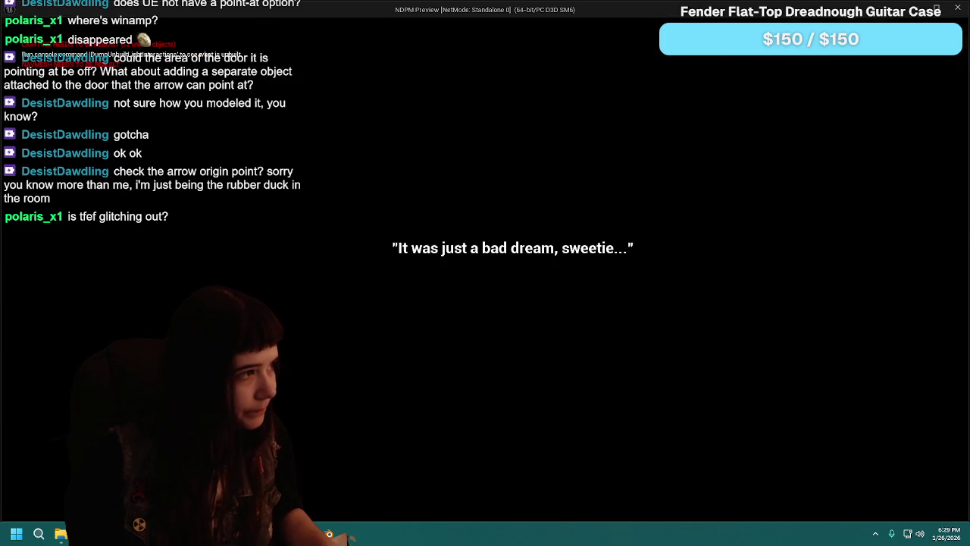
key(w)
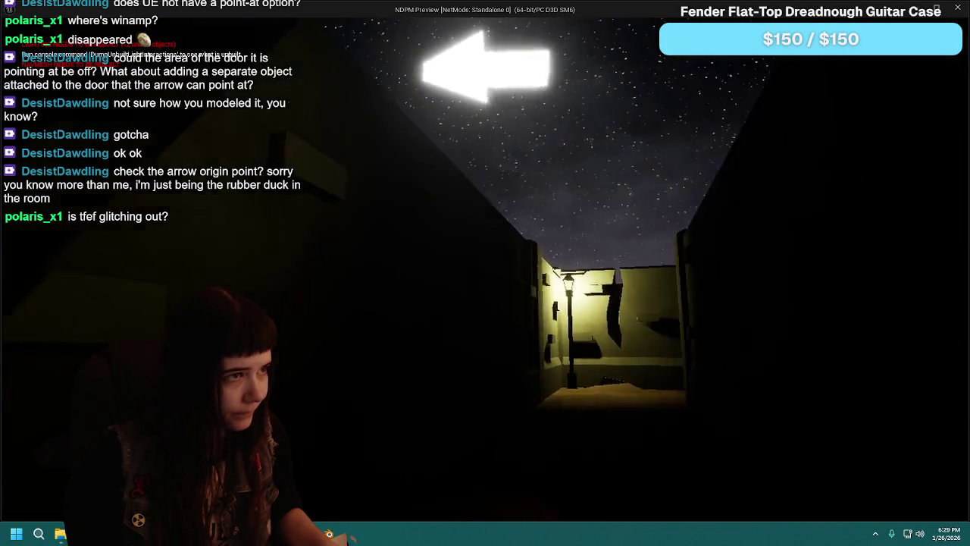
key(w)
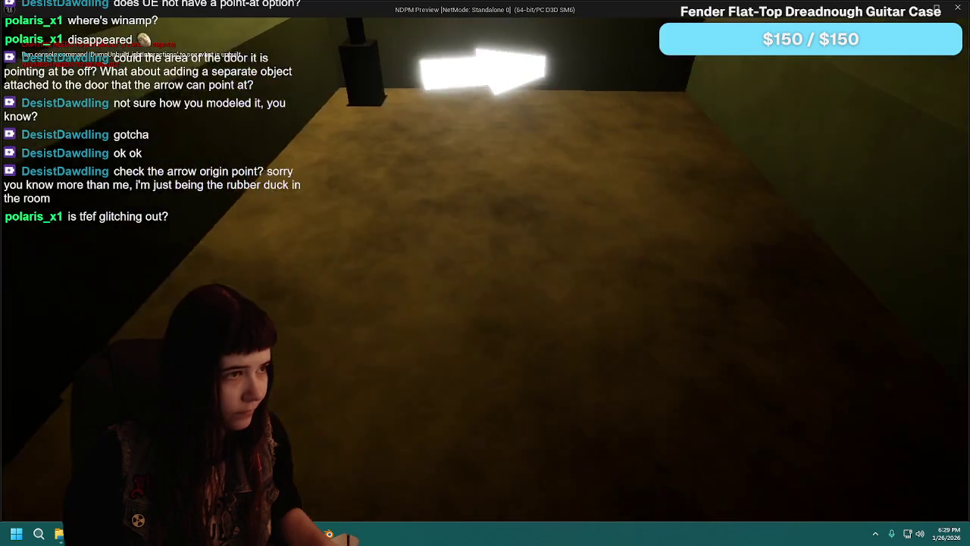
key(w)
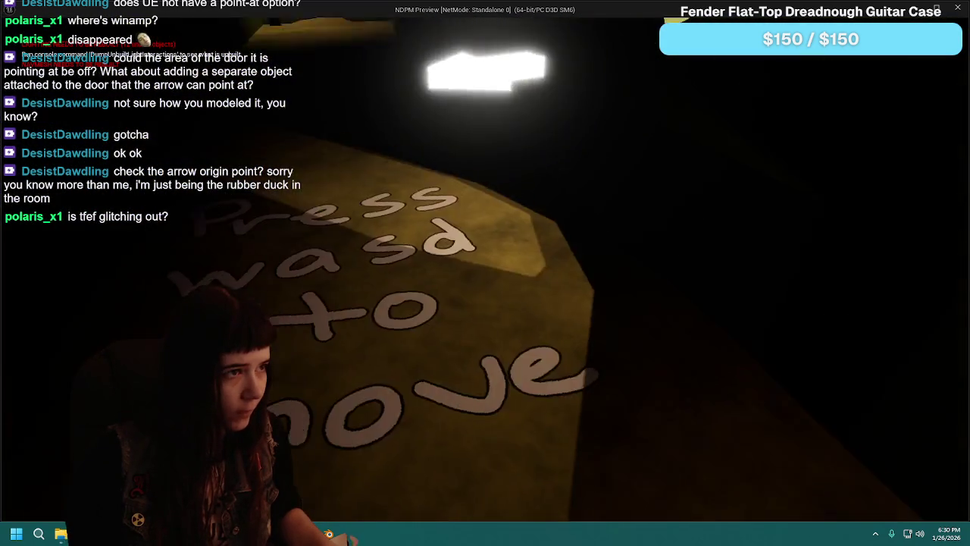
key(Escape)
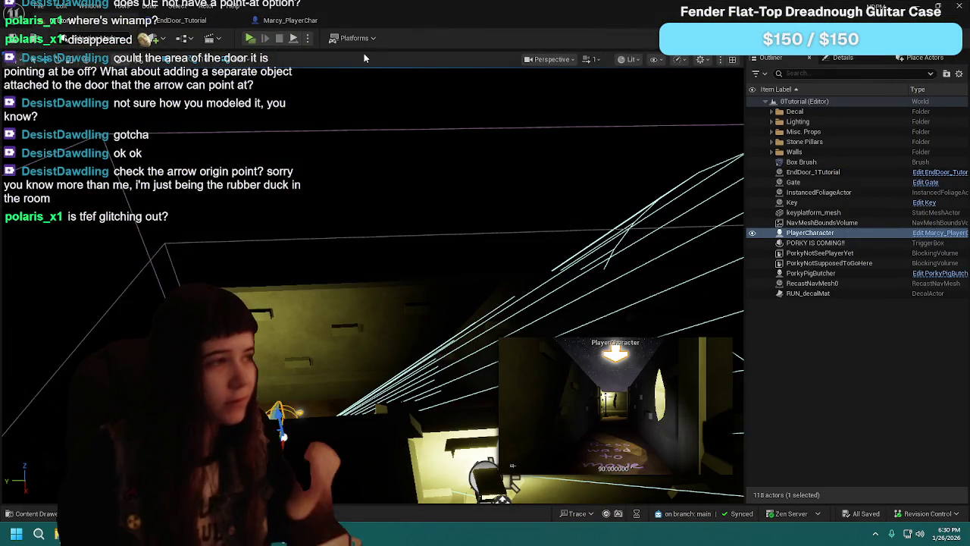
click(290, 20)
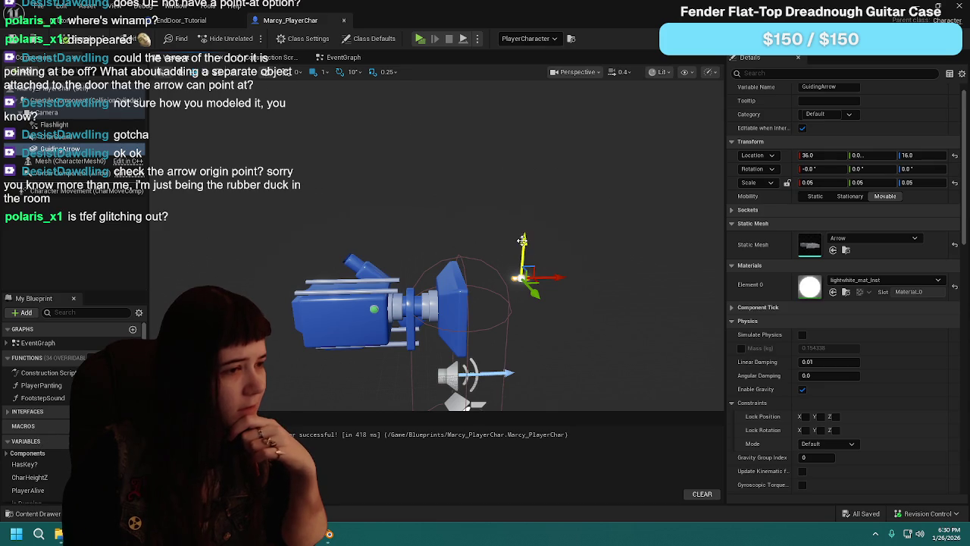
Step: Try a GuidingArrow Location Z of 12, comparing the result against the level
drag(524, 258, 524, 261)
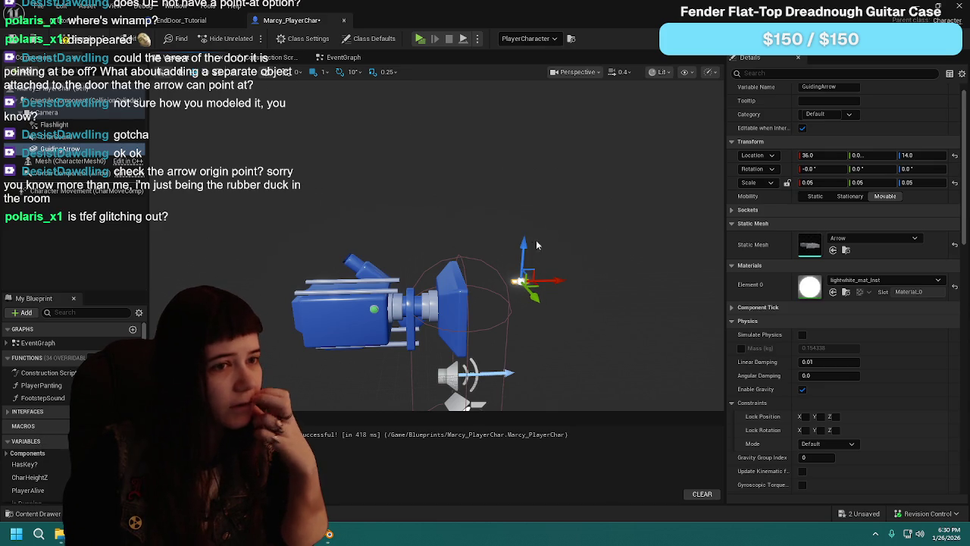
click(919, 154)
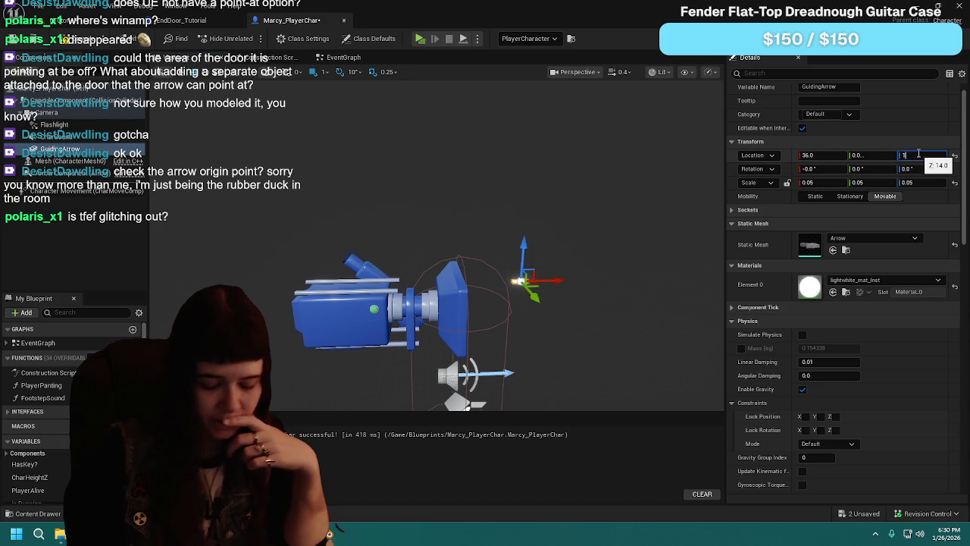
text(0.0)
click(64, 26)
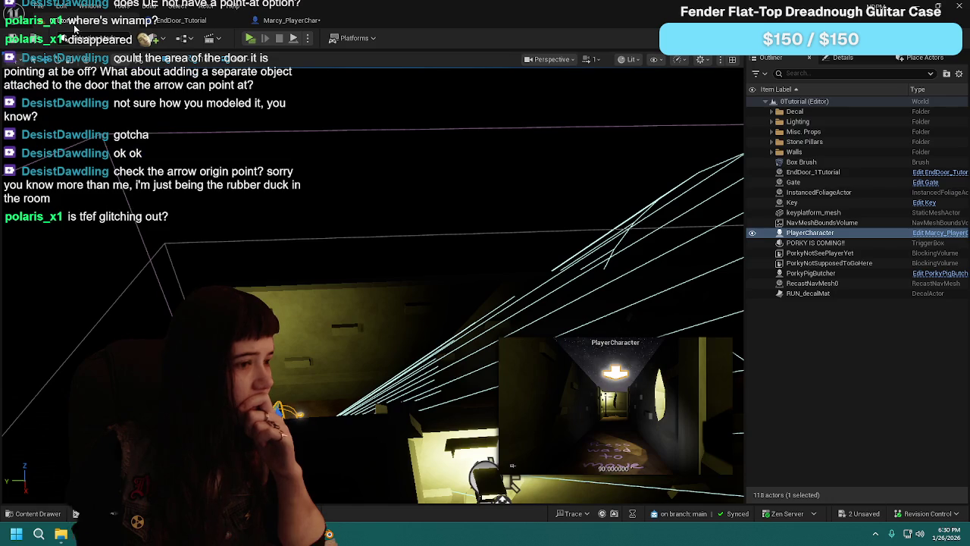
click(292, 20)
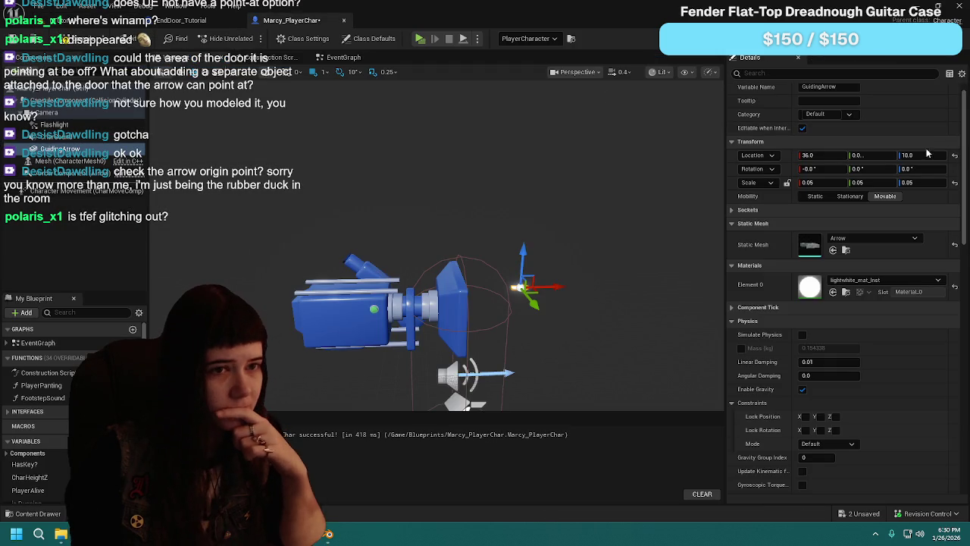
text(12)
key(Return)
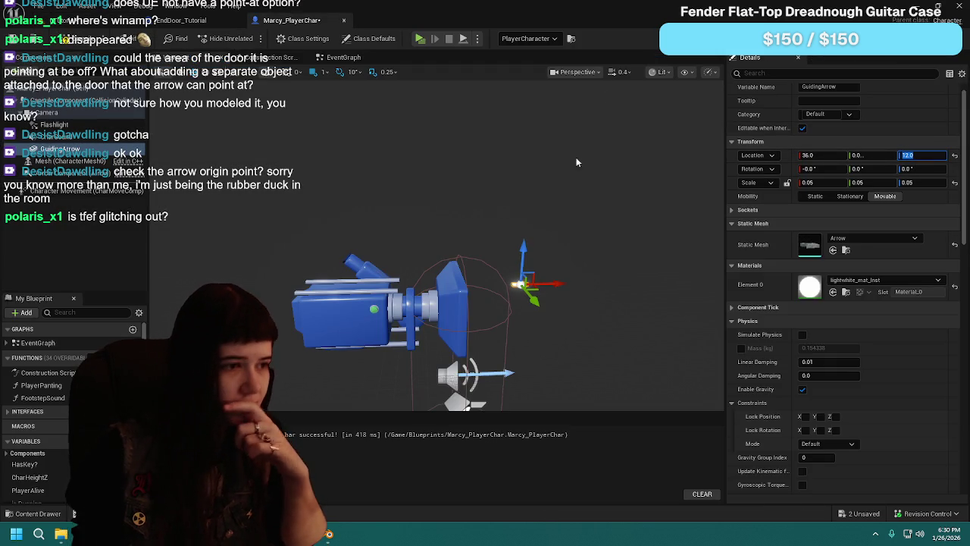
click(64, 26)
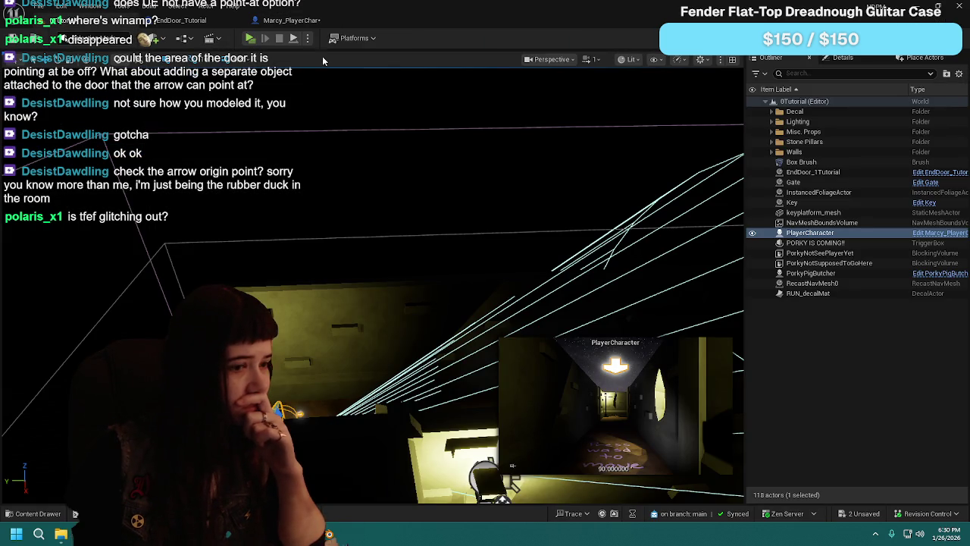
click(321, 22)
Step: Settle the GuidingArrow height at 14 after trying 13, and save the blueprint
click(920, 154)
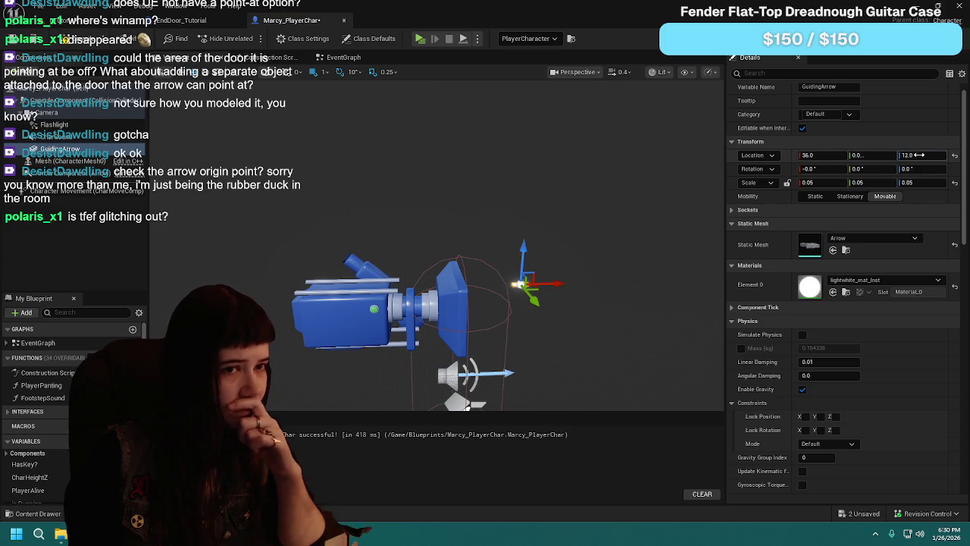
key(Return)
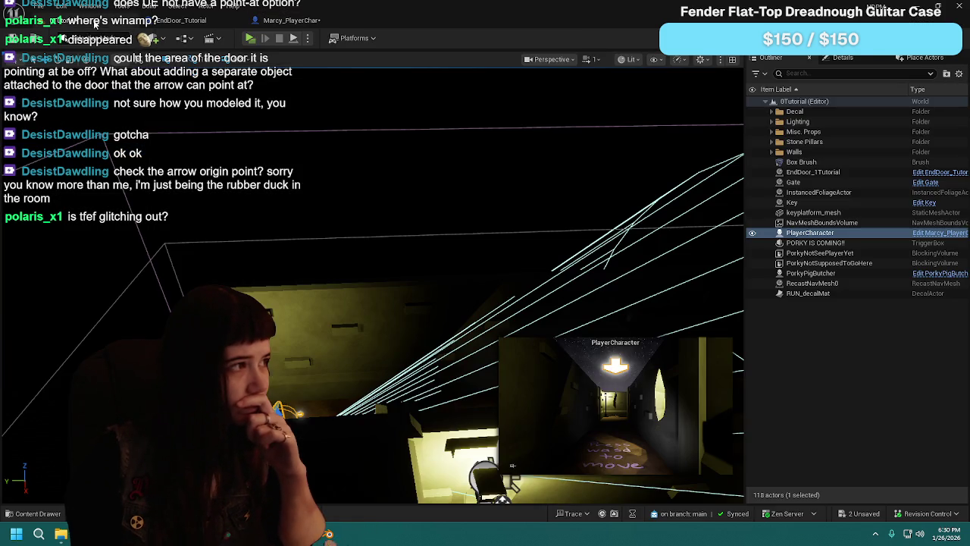
click(100, 24)
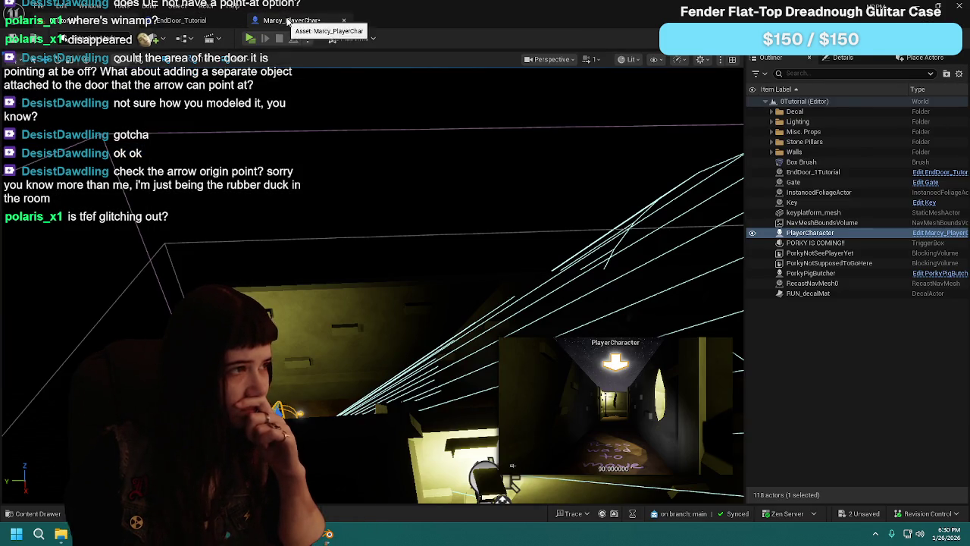
click(291, 21)
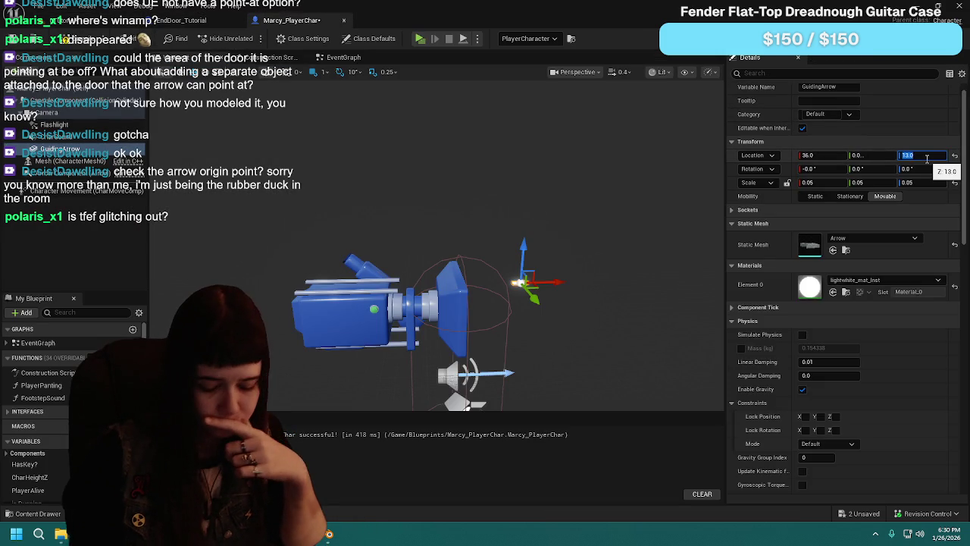
key(Return)
click(182, 21)
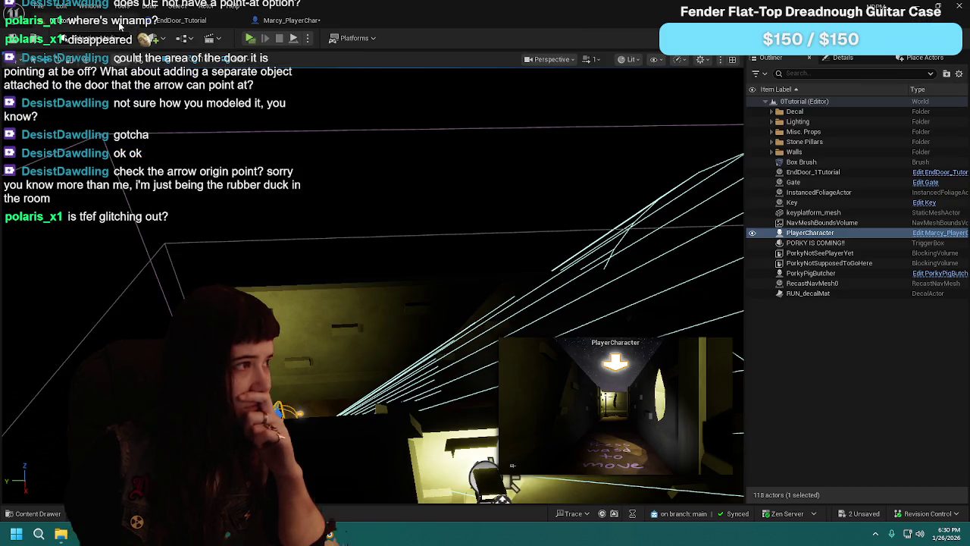
click(292, 21)
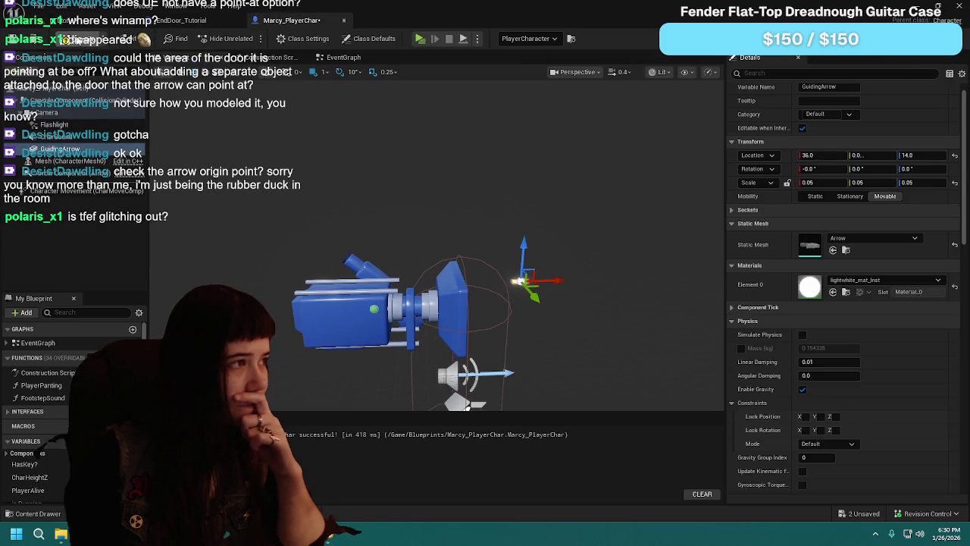
click(80, 39)
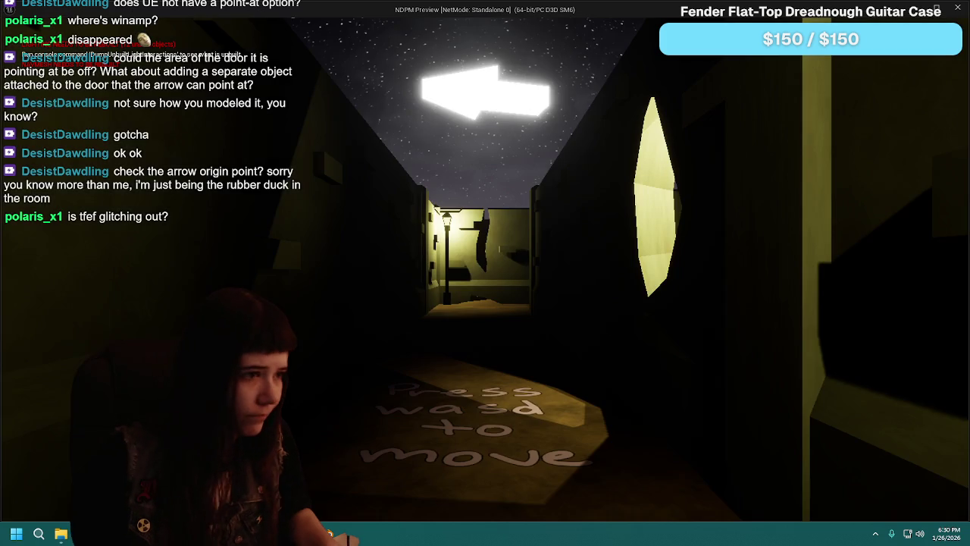
Step: Walk toward the lamp post to check the lowered arrow, then stop with Esc
key(w)
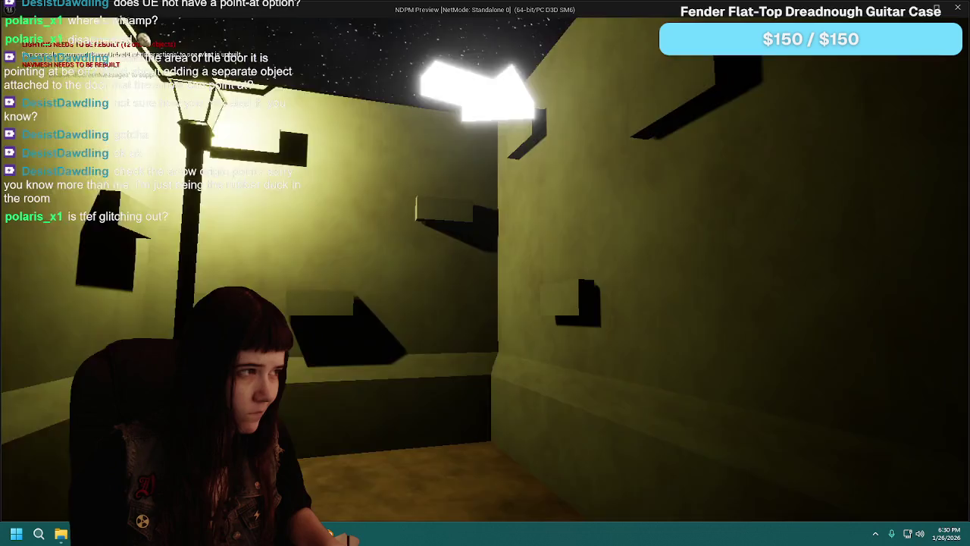
key(Escape)
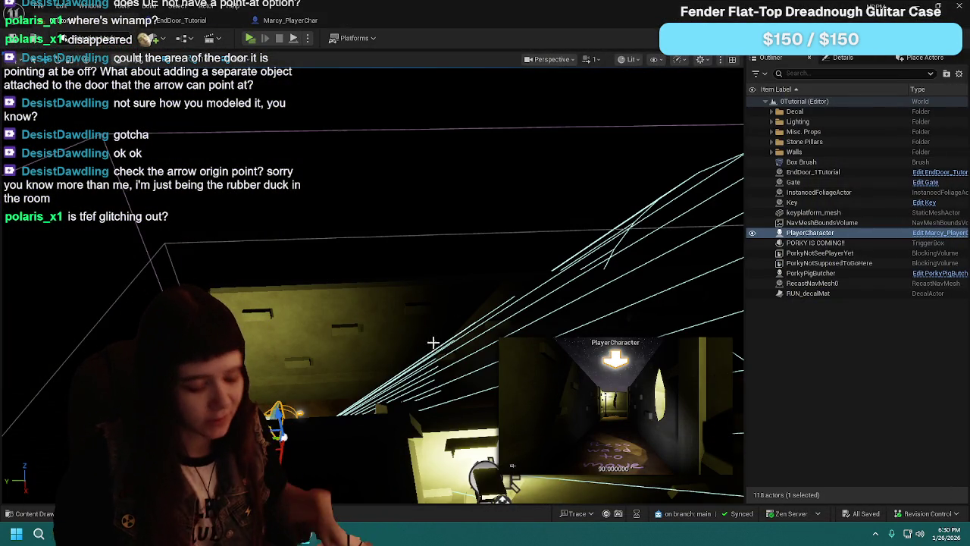
Step: Save WIP Guiding Arrow.blend with Ctrl+S and close Blender, returning to the Unreal level
click(326, 532)
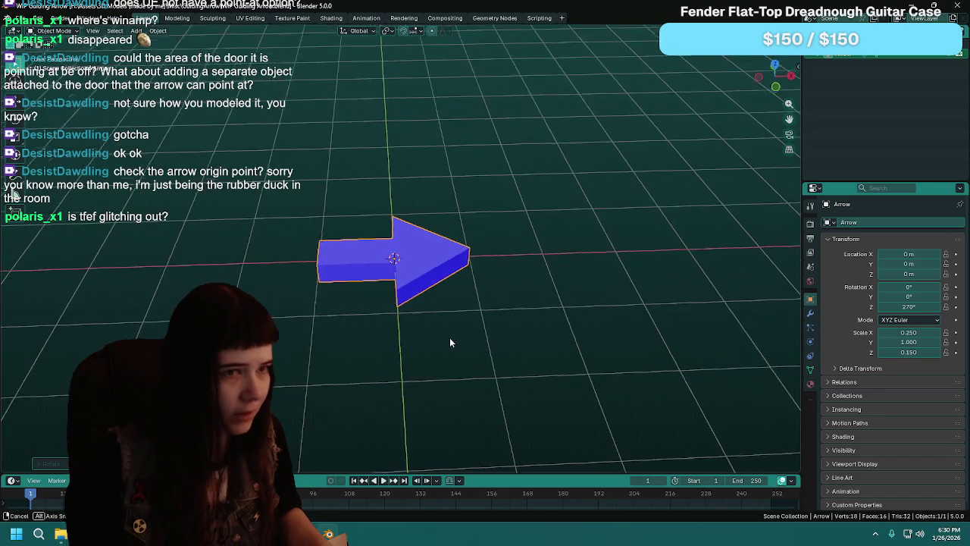
key(ctrl+s)
click(954, 5)
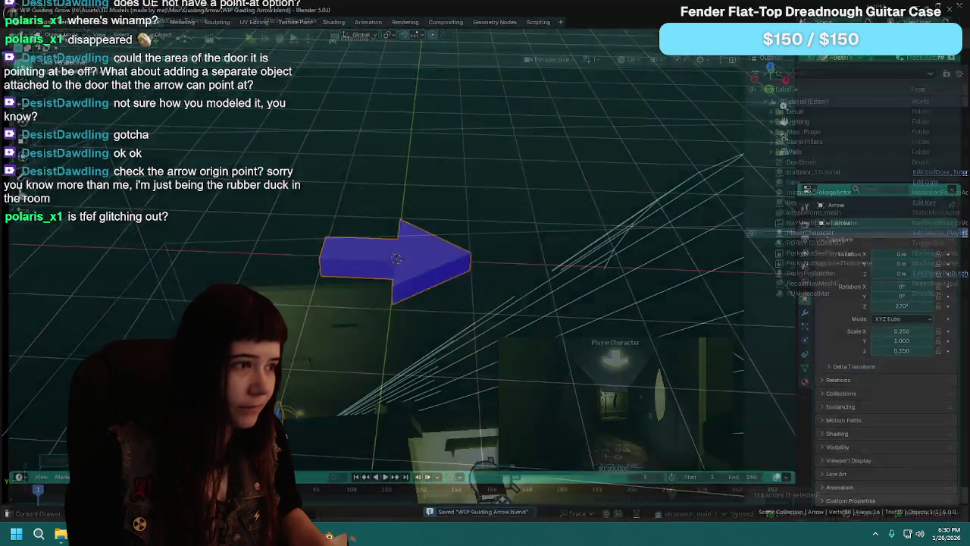
drag(468, 258, 530, 209)
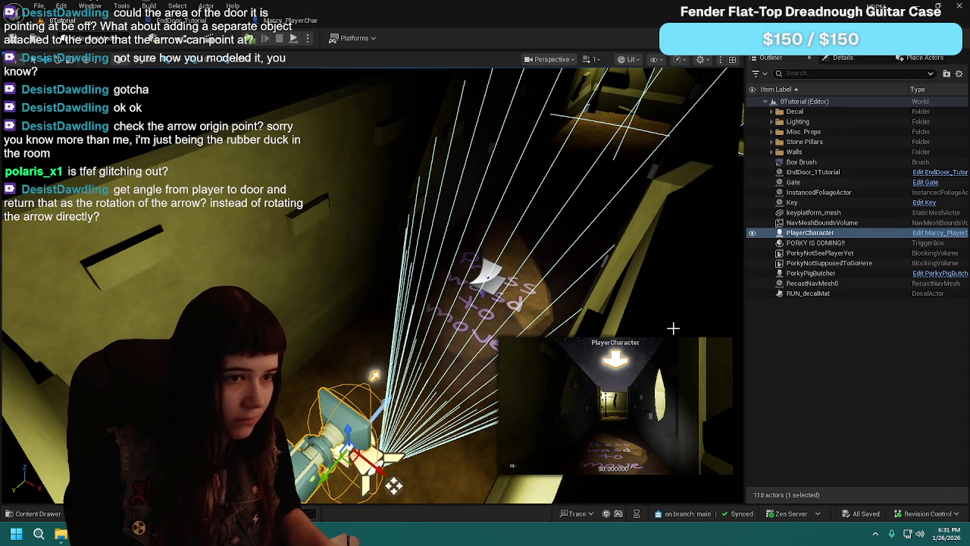
Step: Deselect the player character and shift the level view across the alley and walls
click(875, 345)
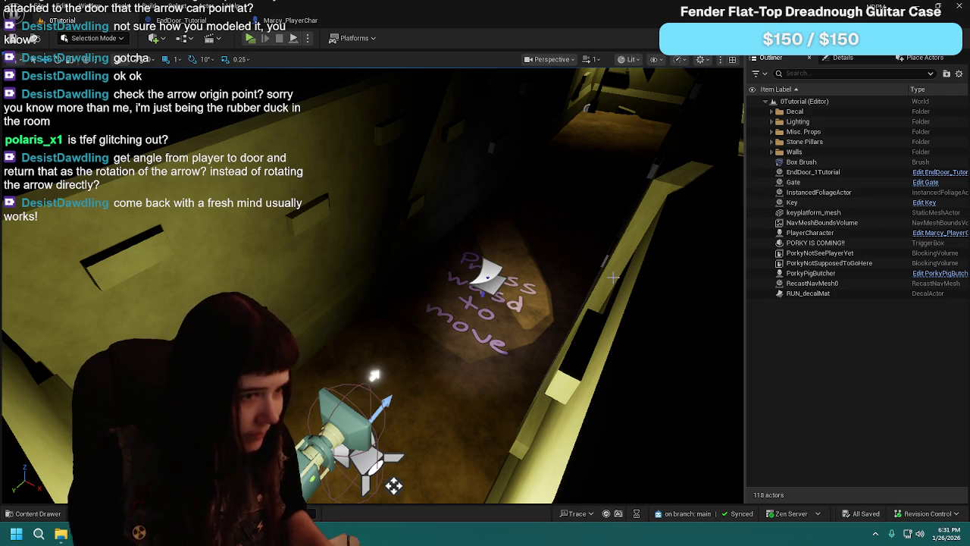
drag(599, 317, 560, 317)
mouse_move(369, 123)
mouse_down()
mouse_move(356, 129)
mouse_move(368, 123)
mouse_up()
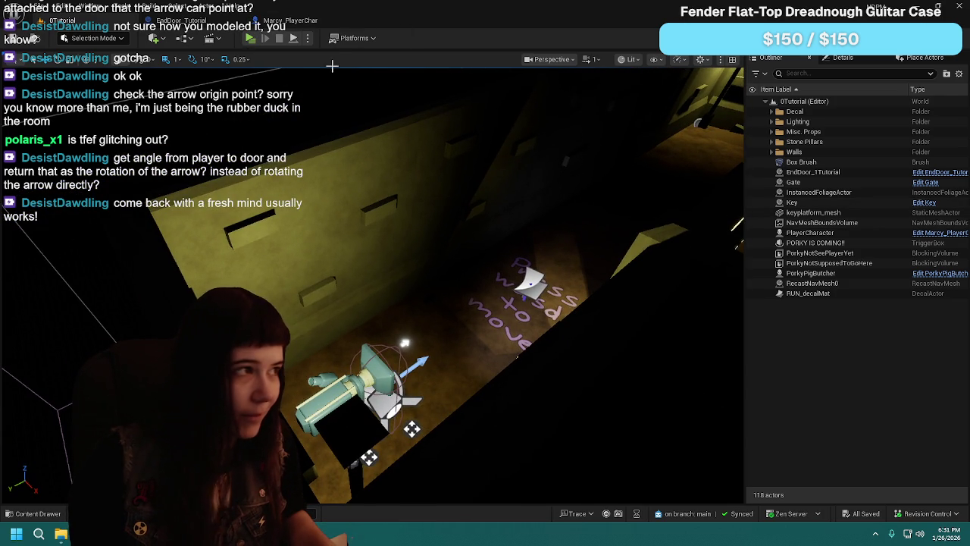
Step: Close the EndDoor_Tutorial blueprint tab and switch back to Marcy_PlayerChar
click(220, 21)
click(237, 21)
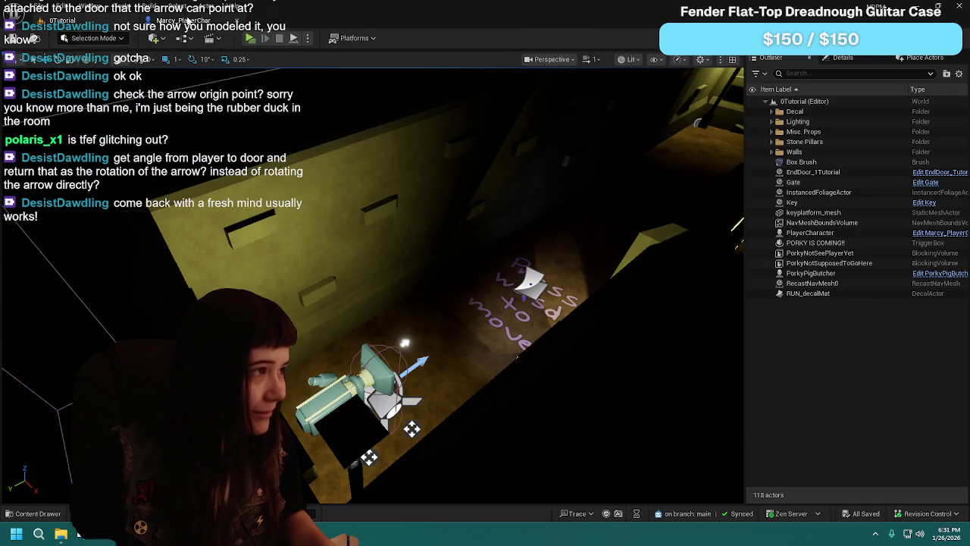
click(174, 20)
click(61, 20)
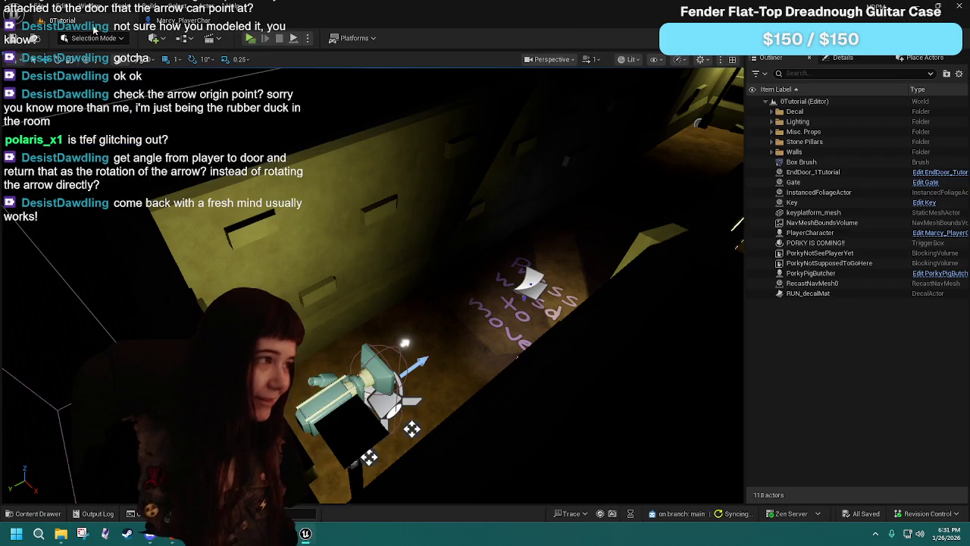
click(180, 21)
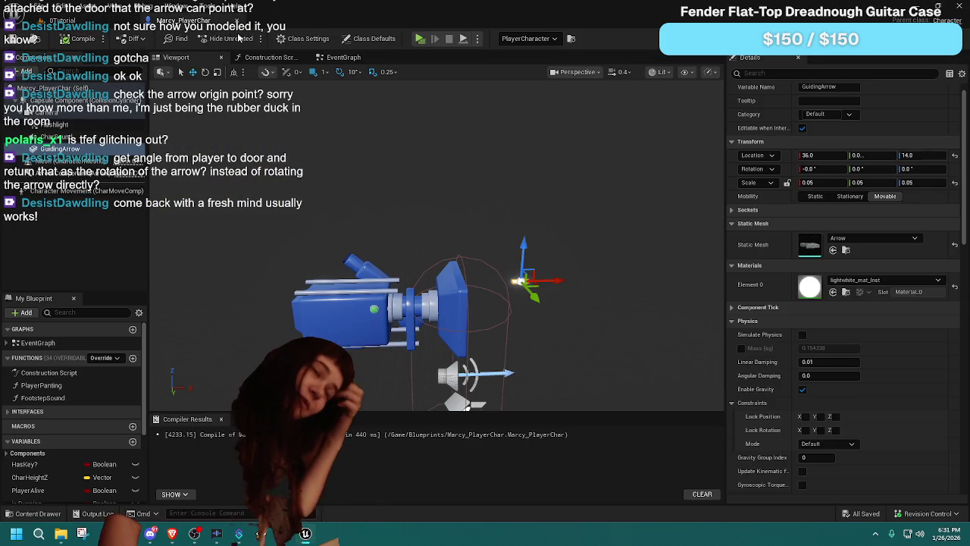
Step: Inspect the Marcy_PlayerChar EventGraph's exit-door logic, return to 0Tutorial, and minimise Unreal
click(337, 58)
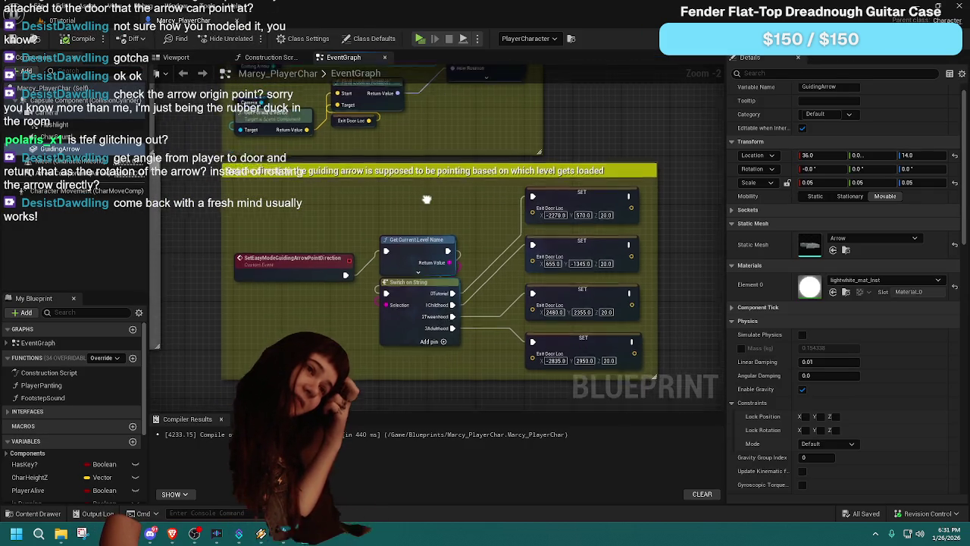
click(274, 263)
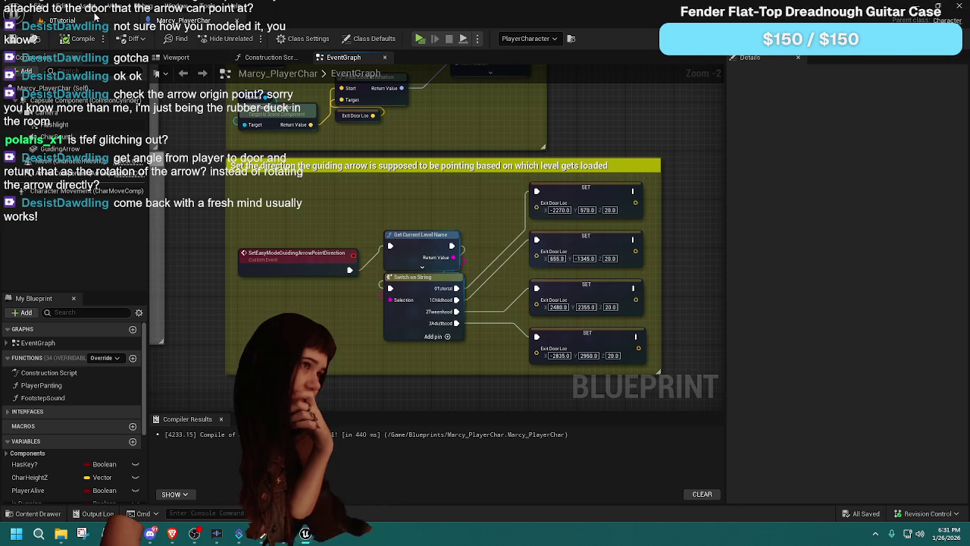
click(64, 21)
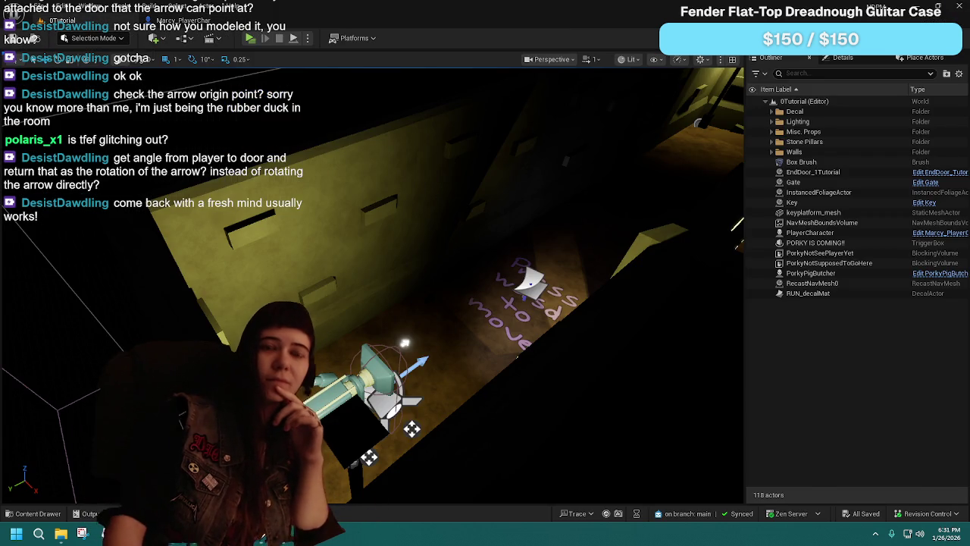
click(938, 9)
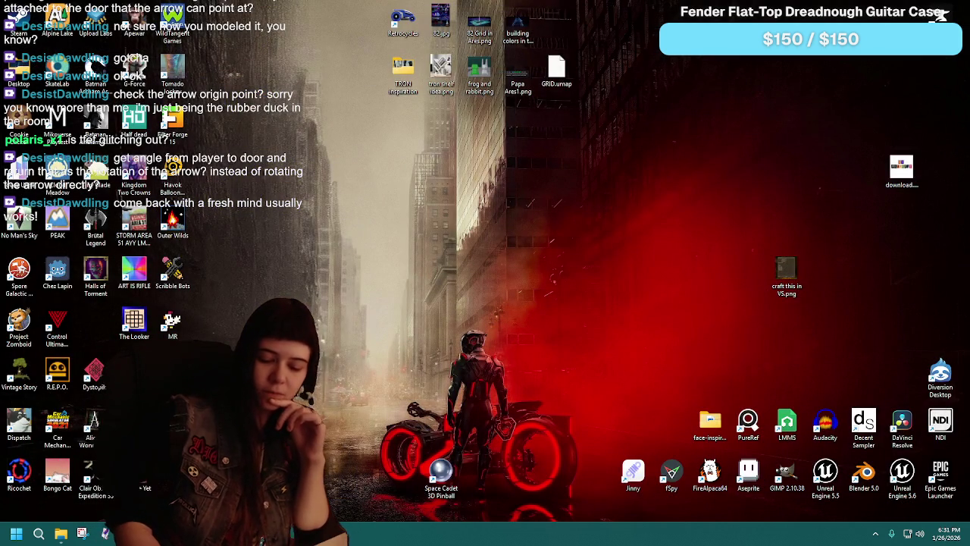